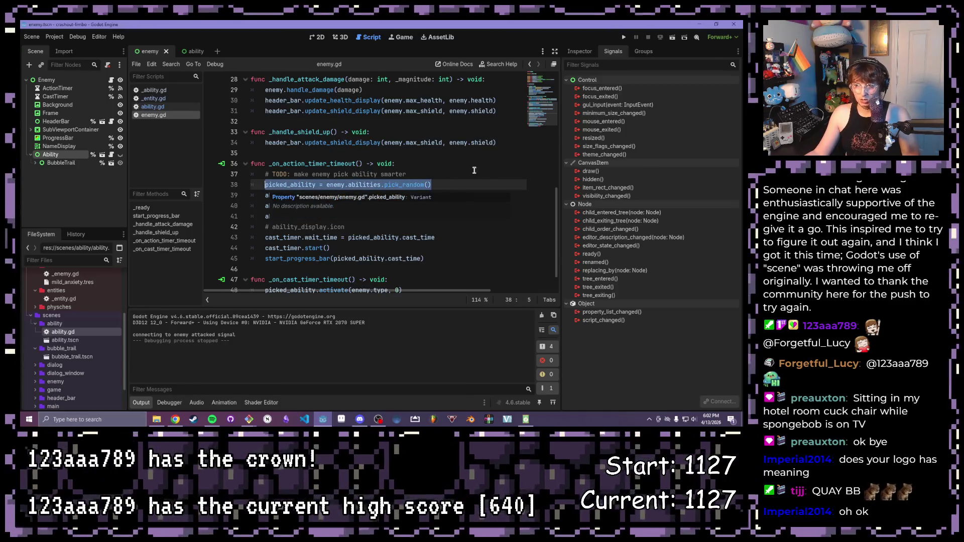
Step: Review the action-timer function's ability pick, visibility and cast-timer start lines
click(496, 162)
drag(423, 194, 262, 194)
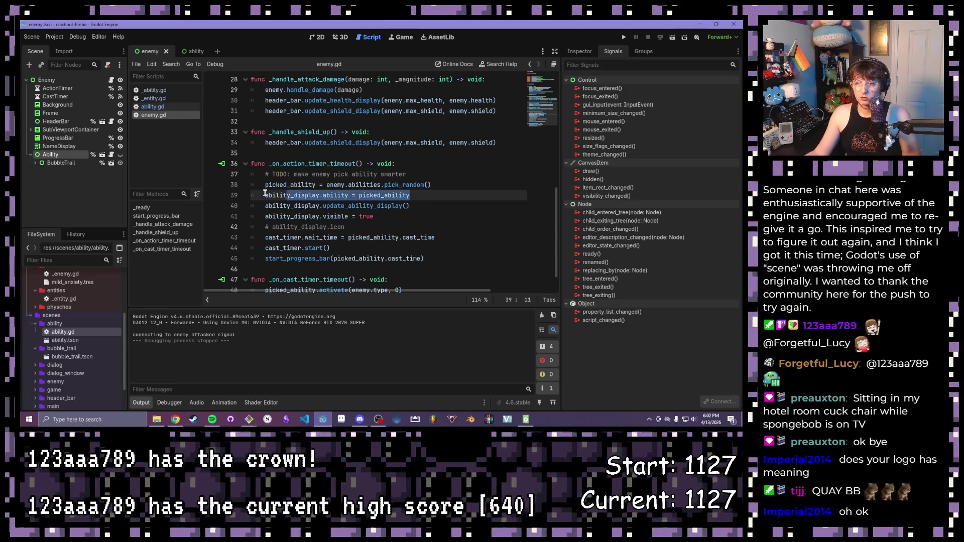
click(435, 204)
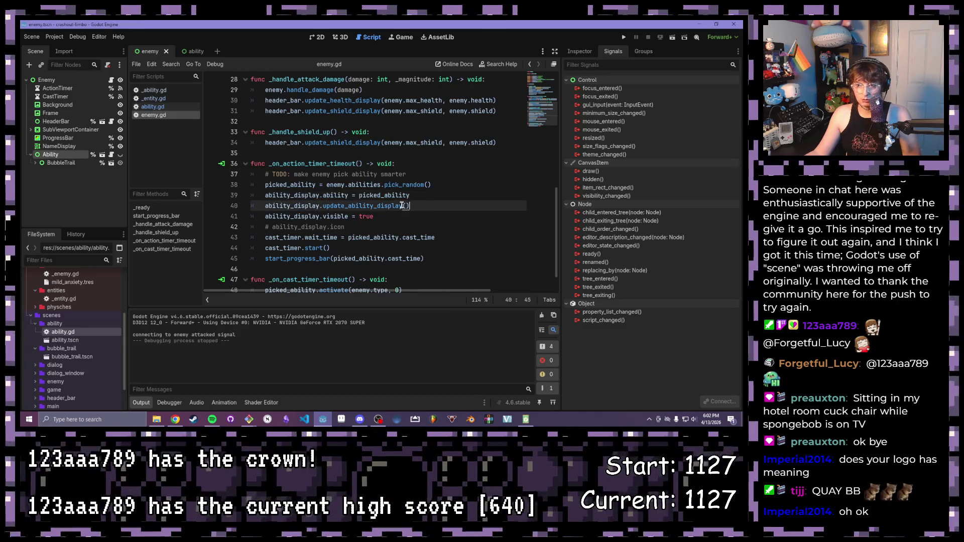
drag(375, 217, 265, 217)
scroll(247, 218, down, 1)
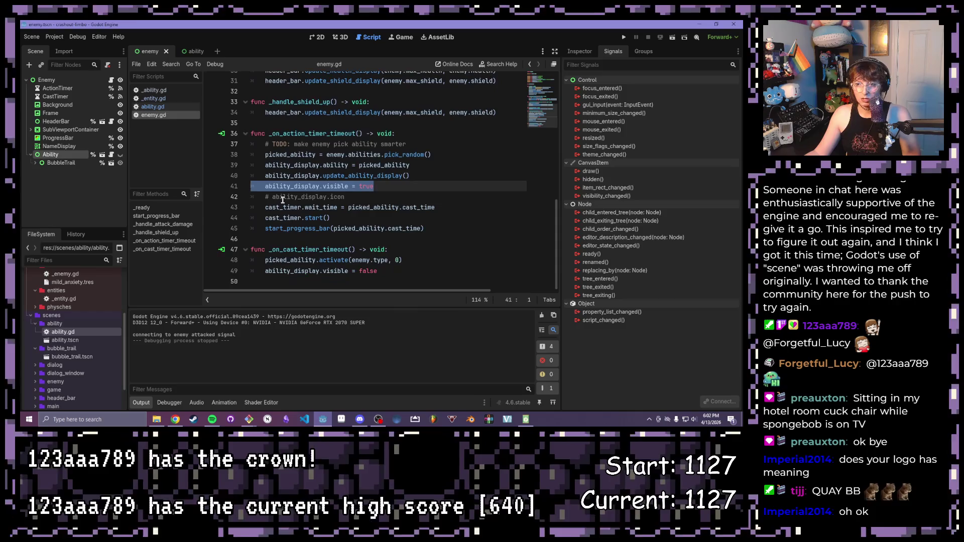
click(451, 207)
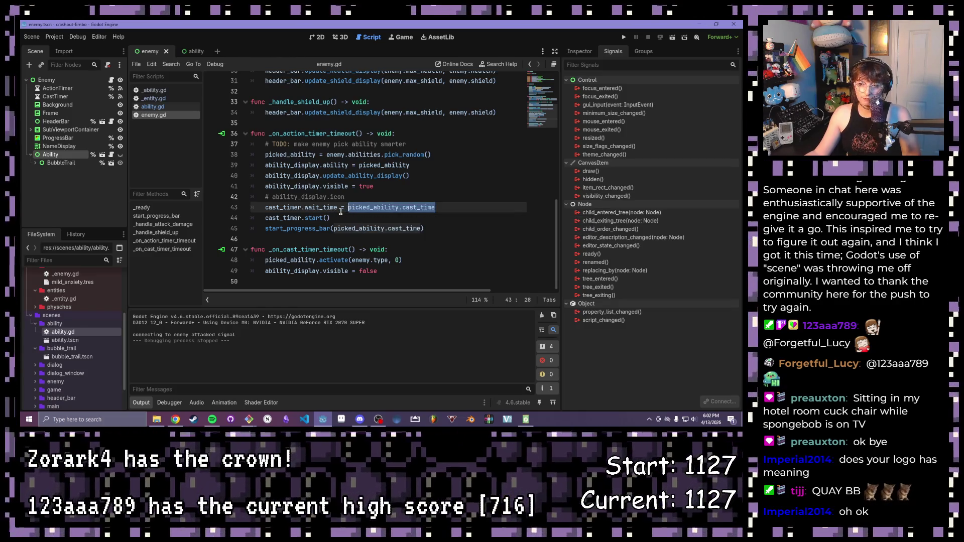
drag(331, 218, 280, 218)
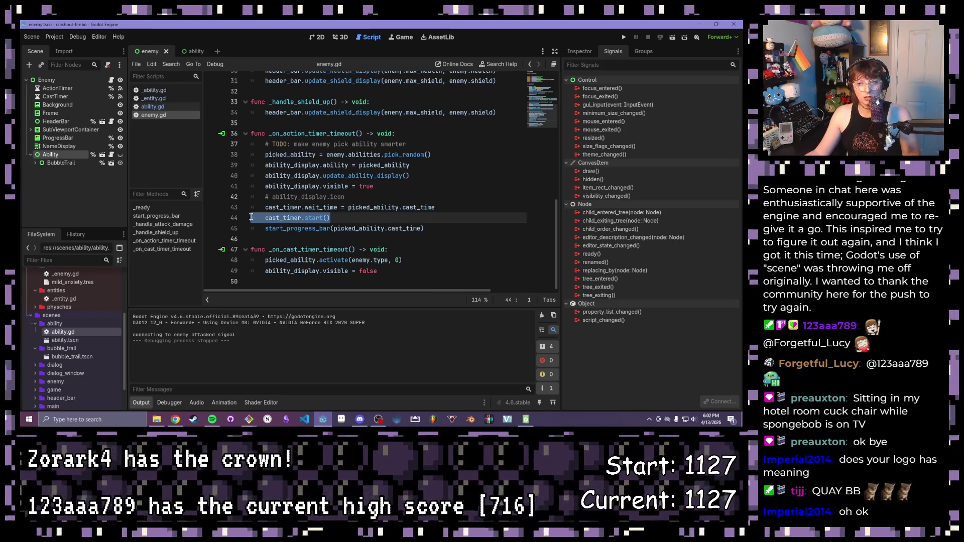
click(366, 208)
Step: Add print("CAST TIME: {0}".format(str(picked_ability.cast_time))) after line 42 and run the game
click(442, 199)
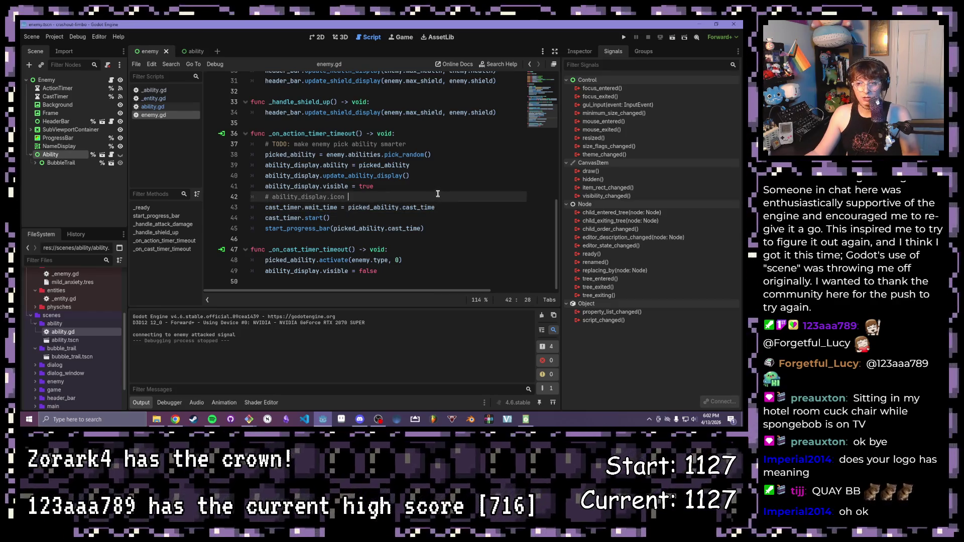
key(Return)
text(print()
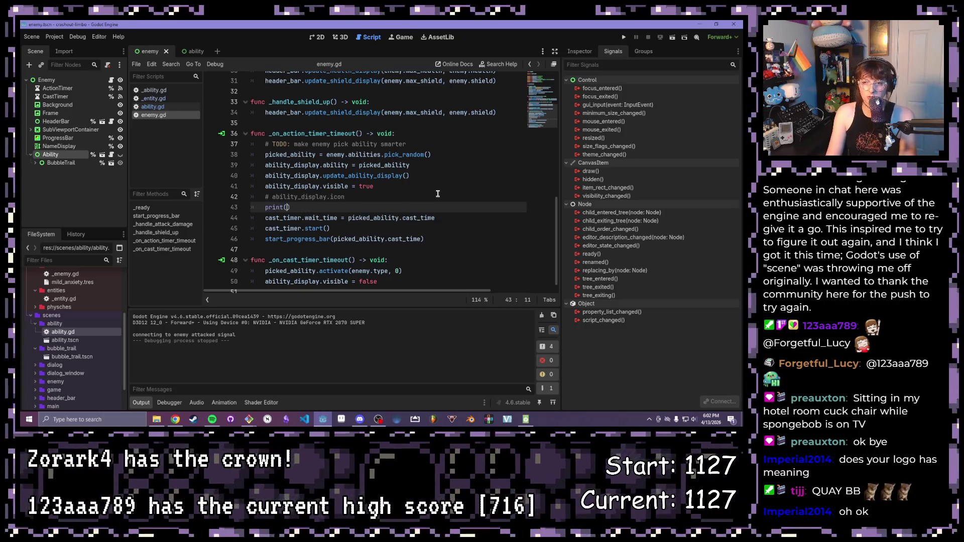
text("CAST TIME: {0}".format)
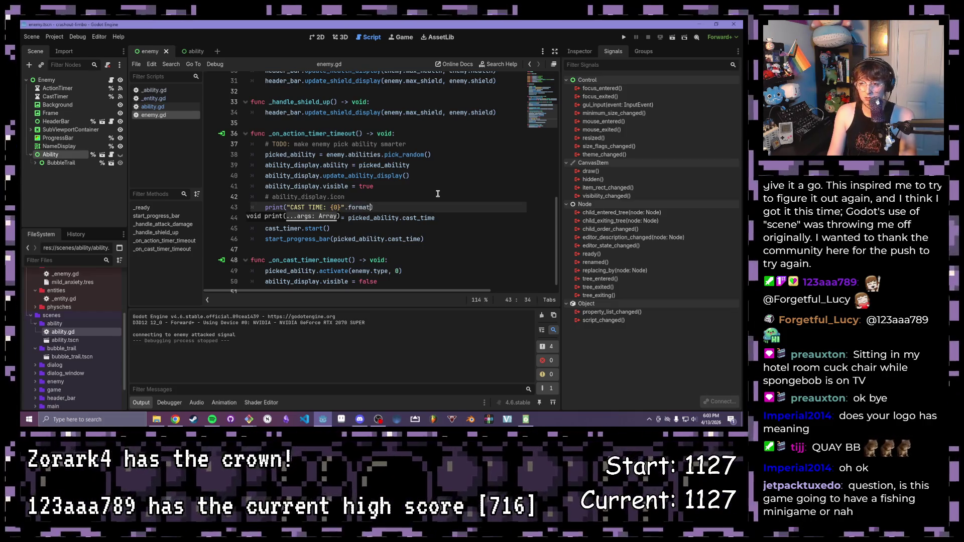
text(()
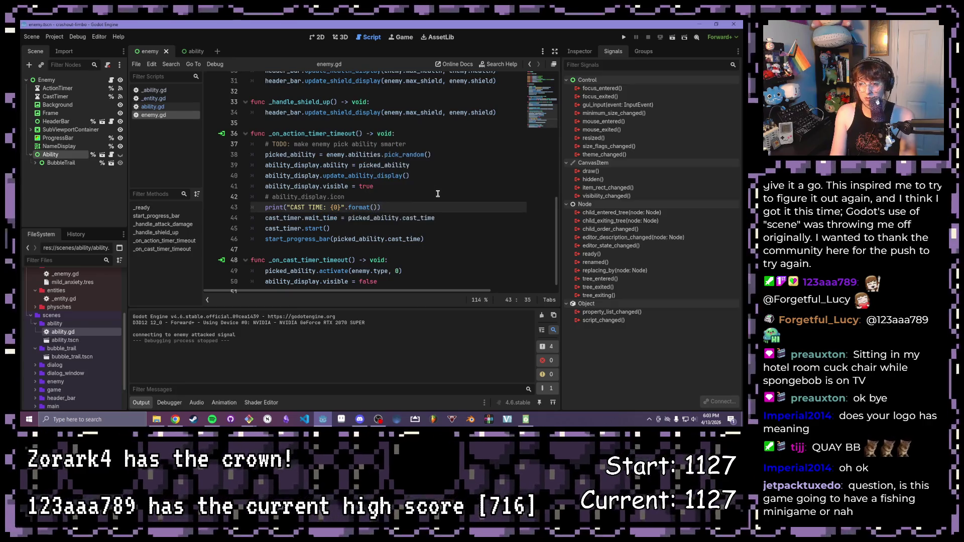
text(str()
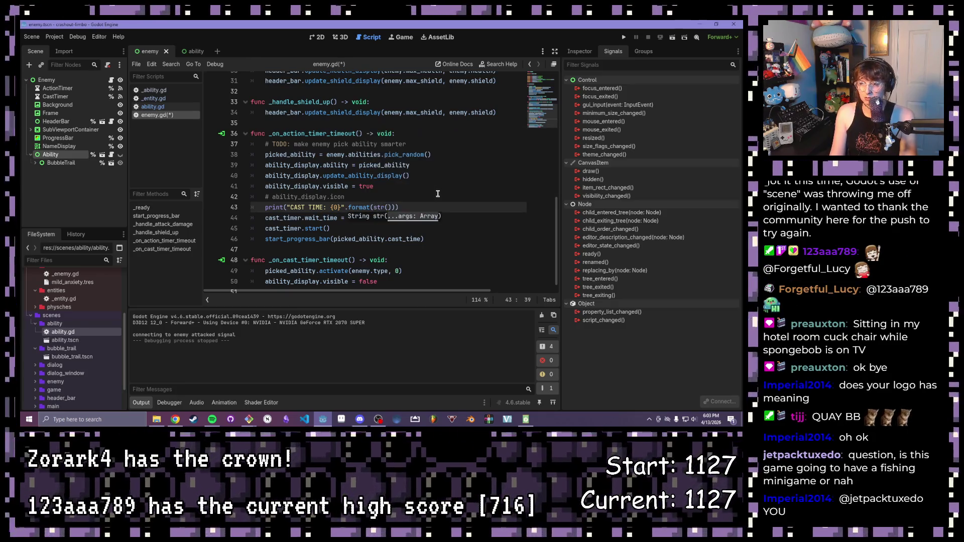
text(picked_)
key(Tab)
text(.cast_tim)
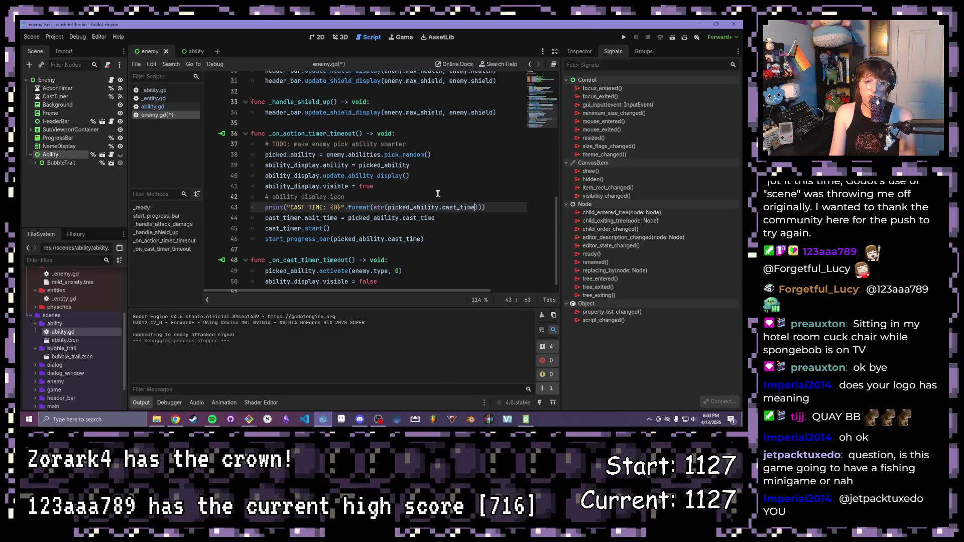
text(e)
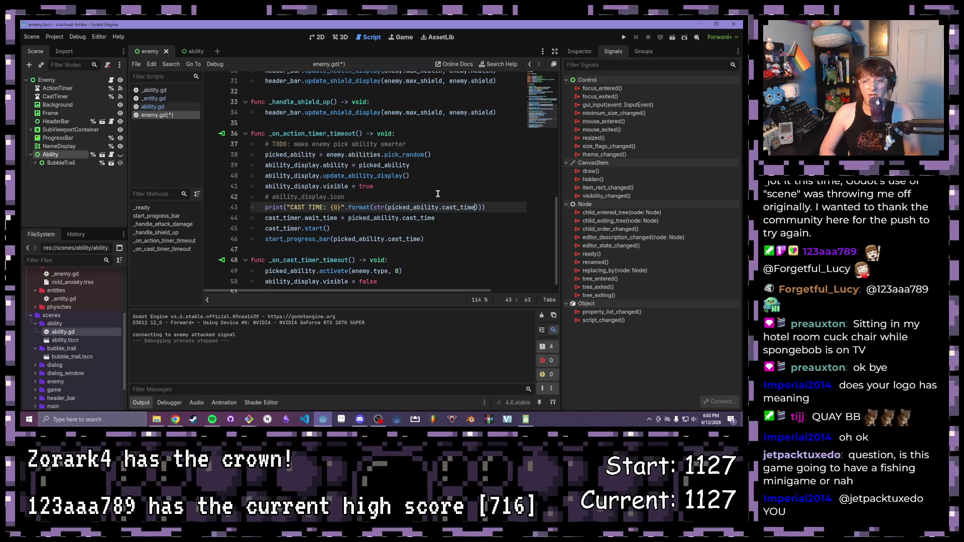
key(End)
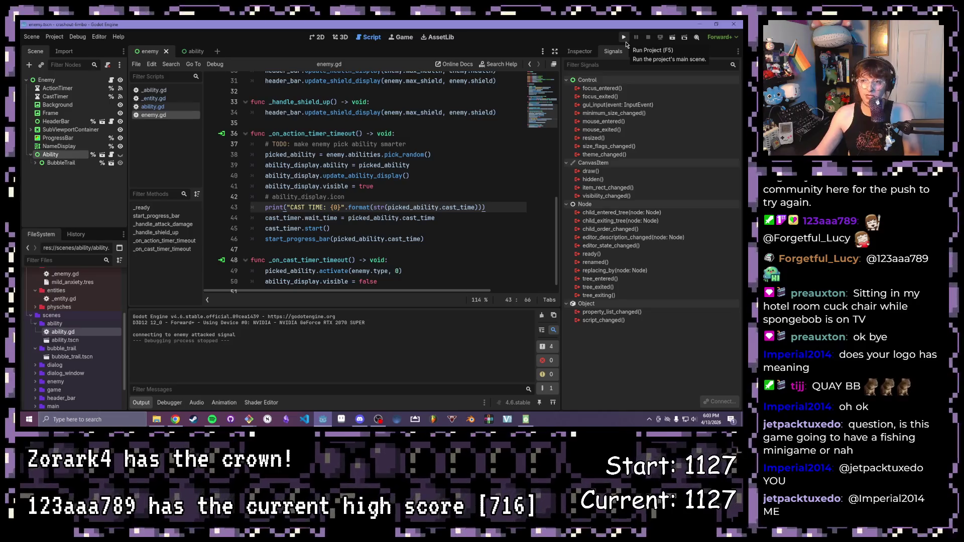
click(624, 37)
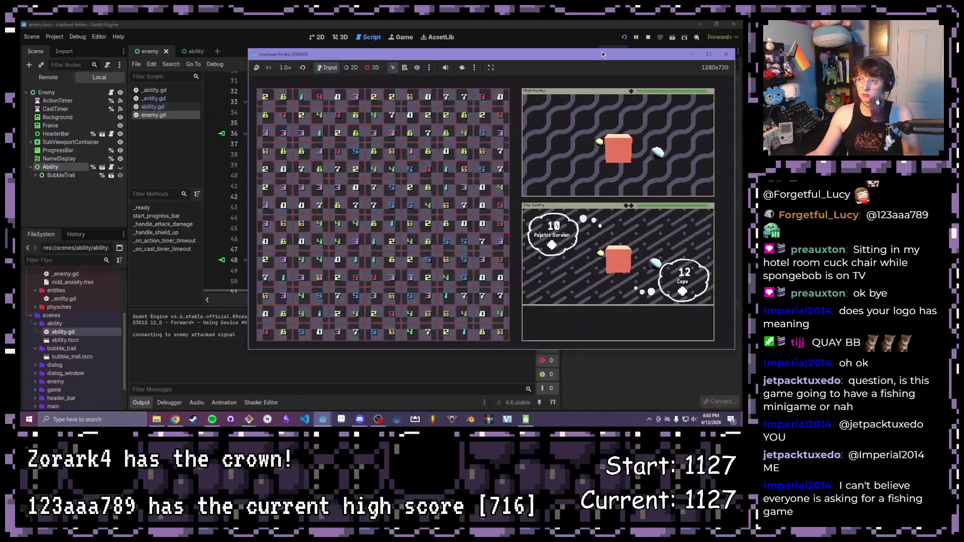
Step: Bring up the debugger output after the test run
click(175, 402)
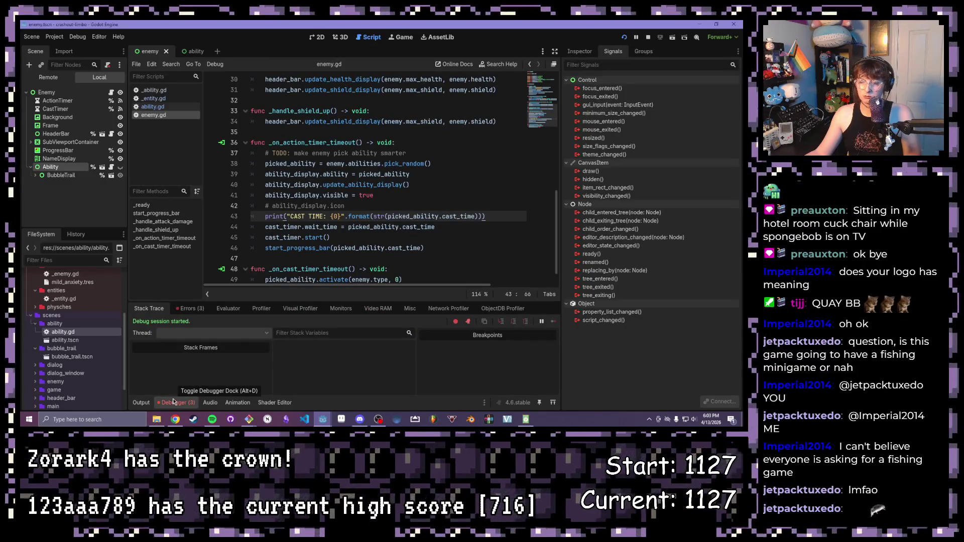
Step: Read the Invalid type error, wrap the format argument in [ ] on line 43 and rerun with F5
click(190, 308)
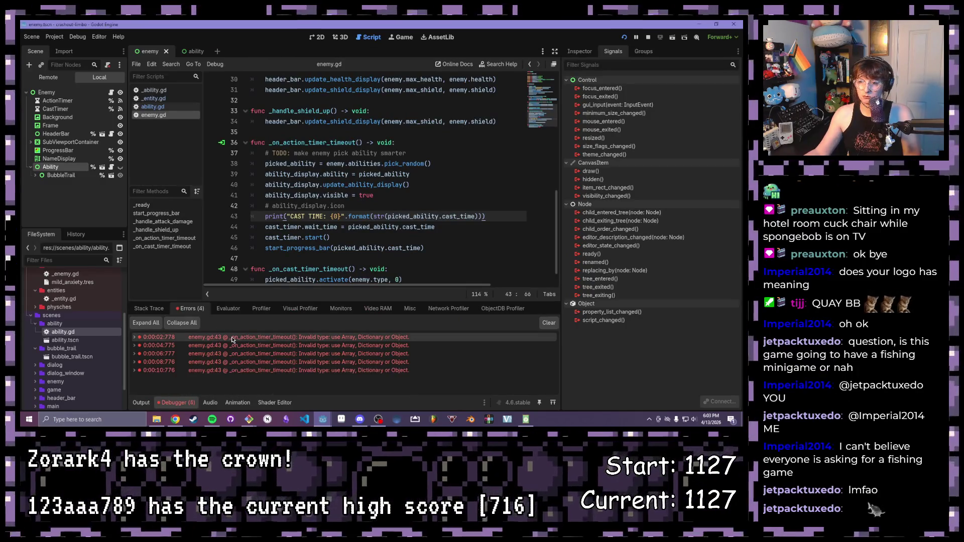
mouse_move(287, 337)
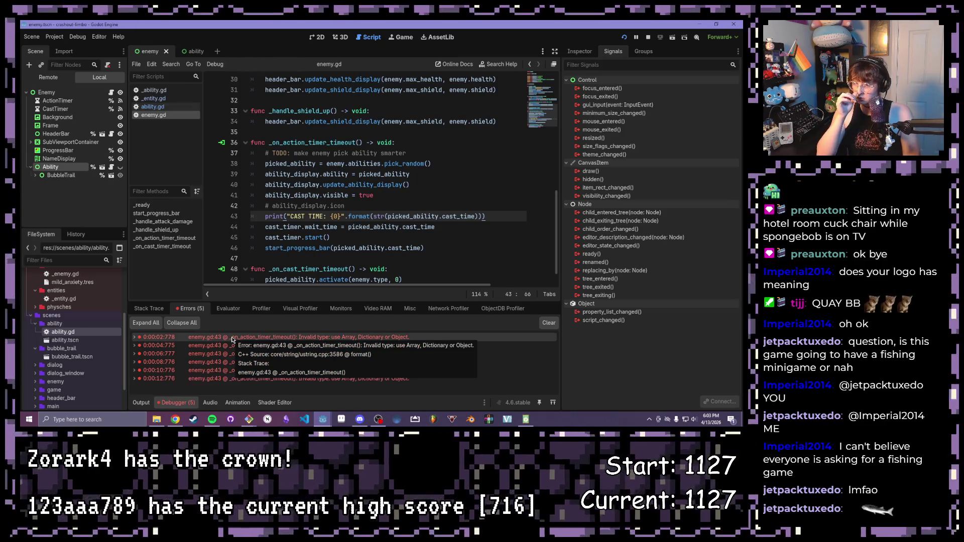
scroll(363, 235, down, 1)
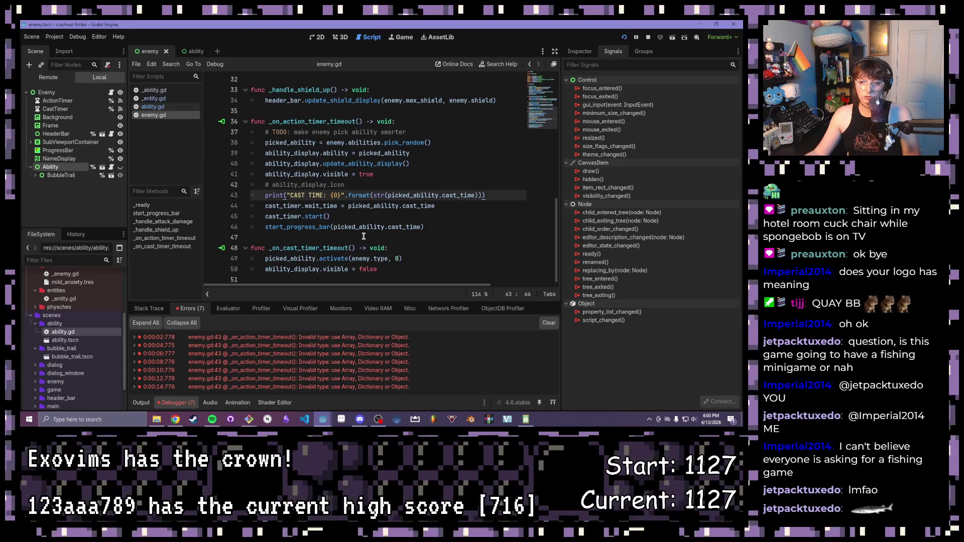
click(246, 338)
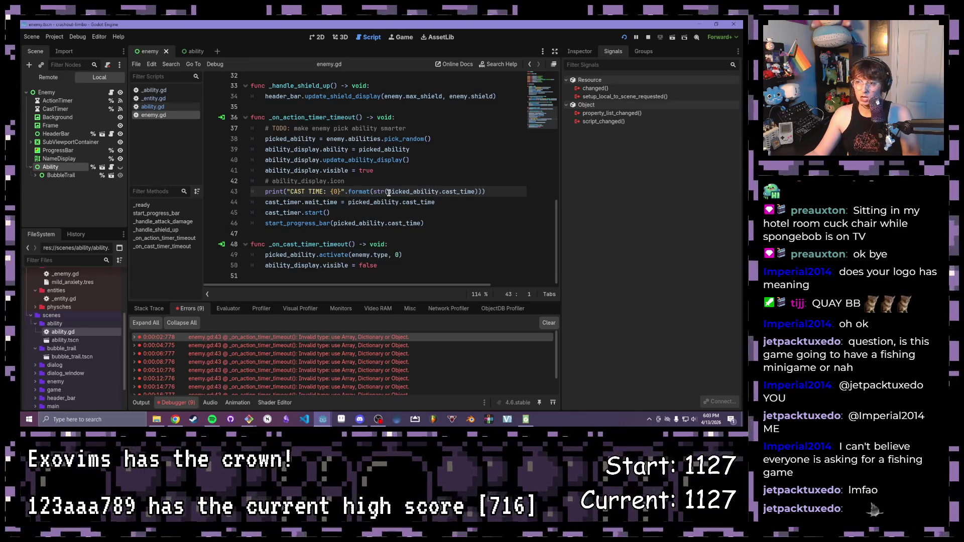
click(375, 191)
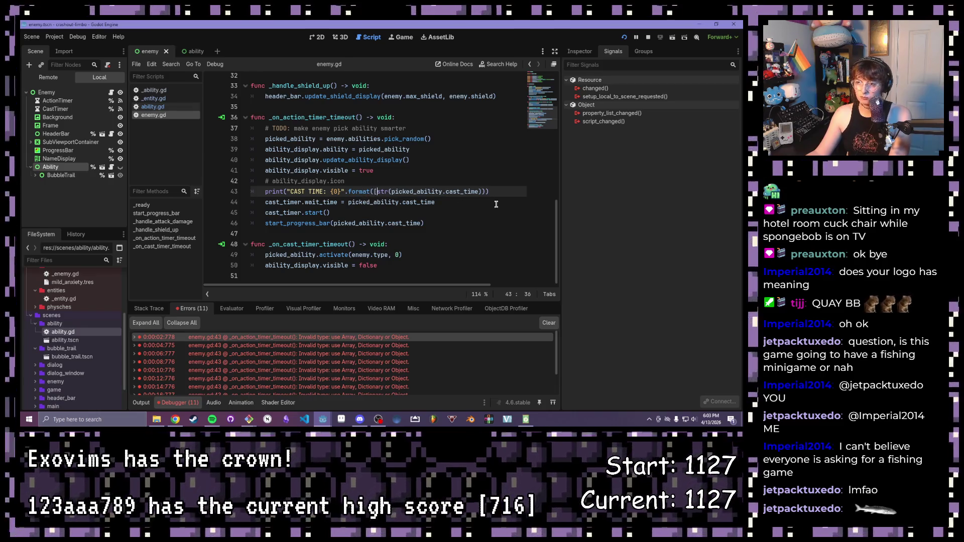
text([)
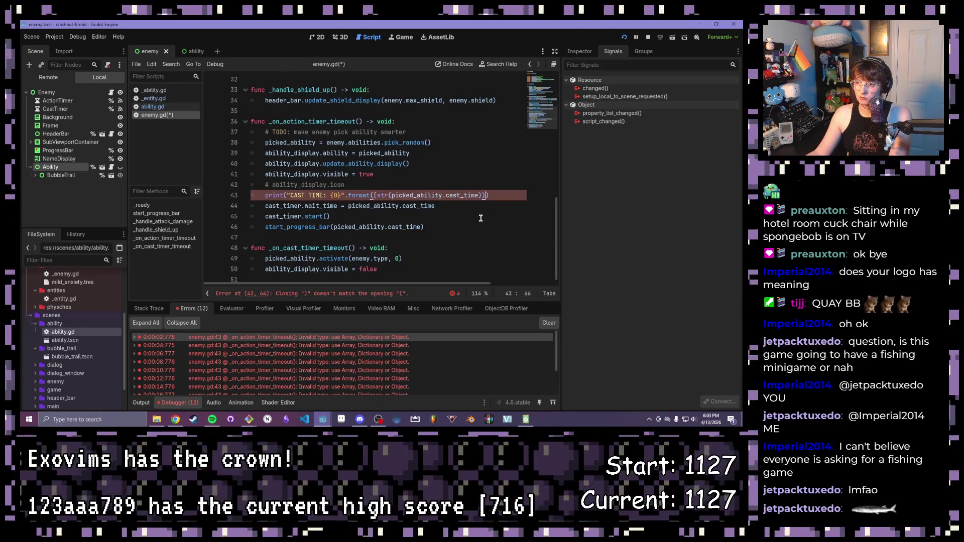
text(])
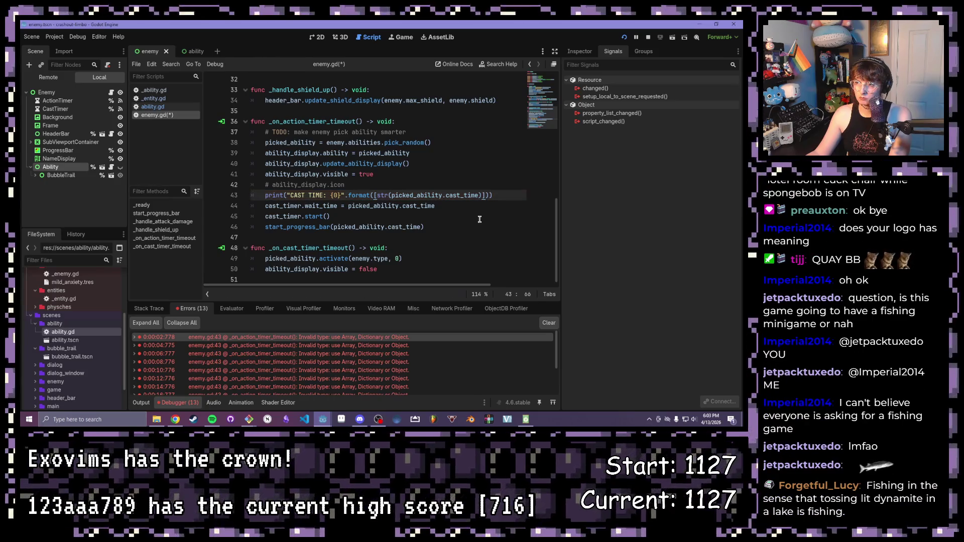
key(F5)
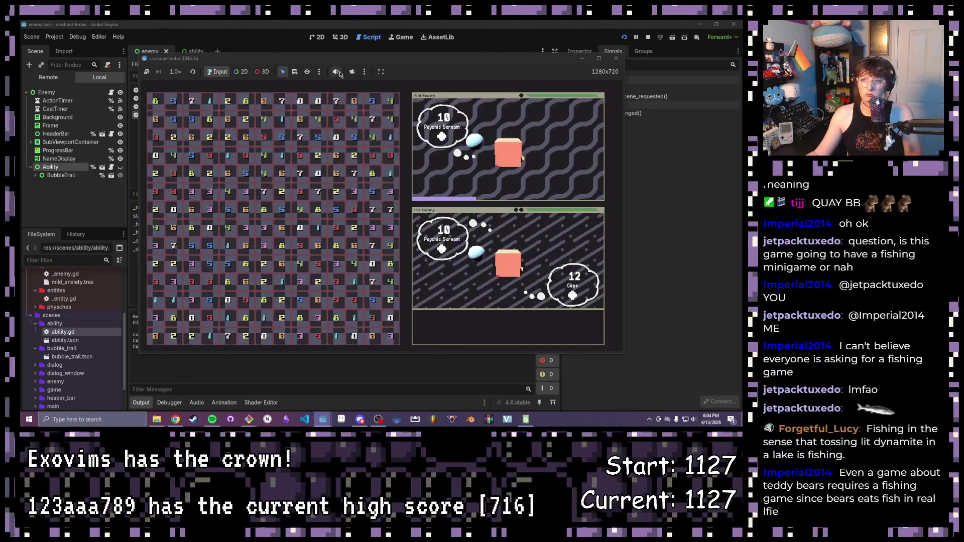
drag(358, 60, 452, 74)
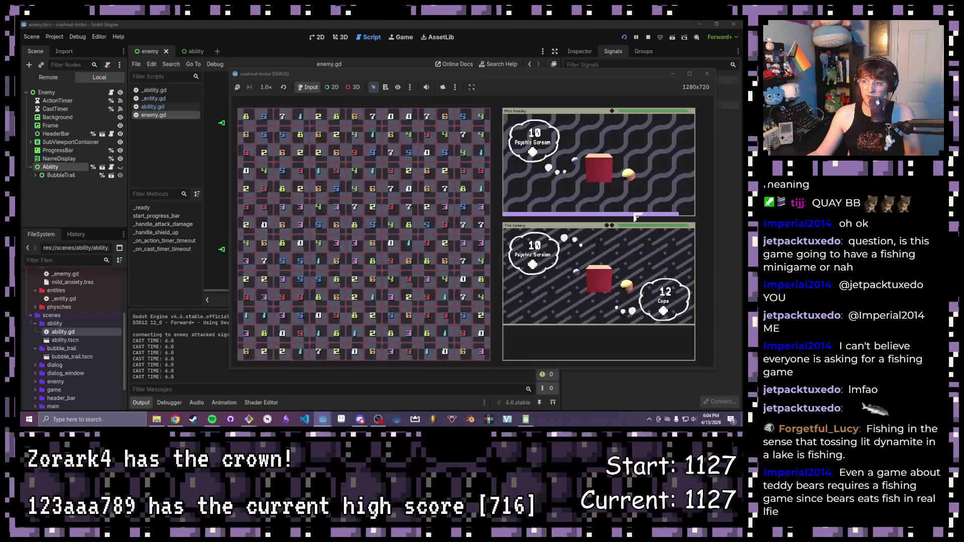
Step: Stop the running game with F8 after CAST TIME: 6.0 prints
key(F8)
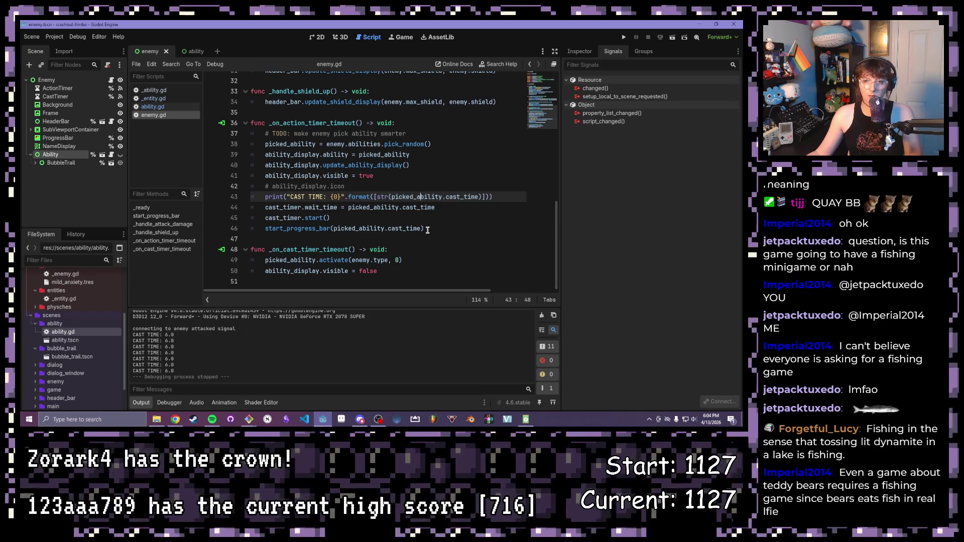
scroll(422, 226, up, 1)
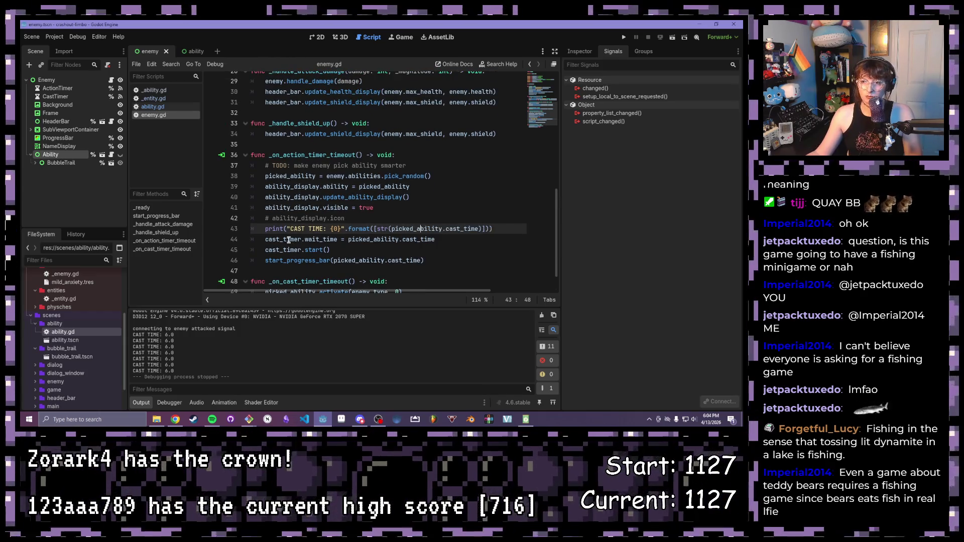
scroll(294, 234, up, 1)
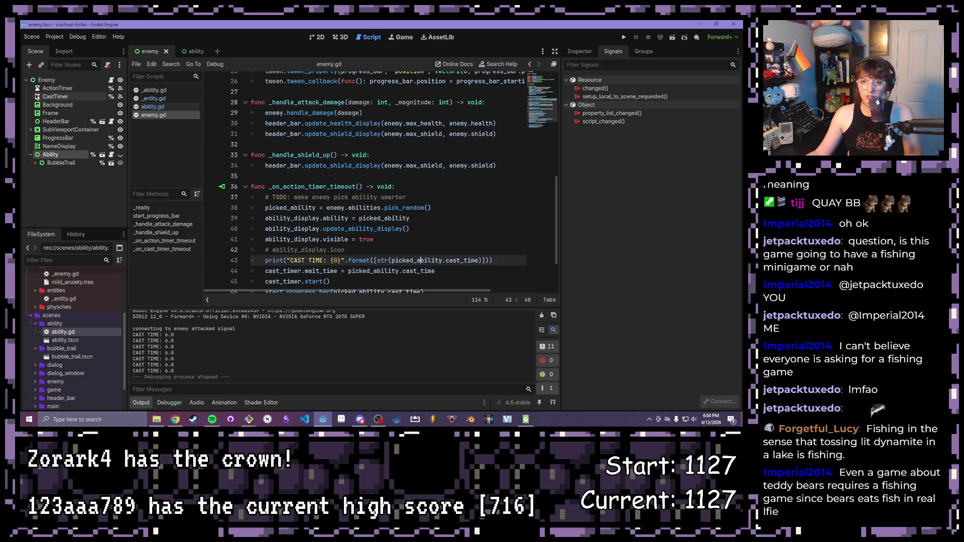
Step: Enable One Shot on the ActionTimer node in the Inspector
click(55, 88)
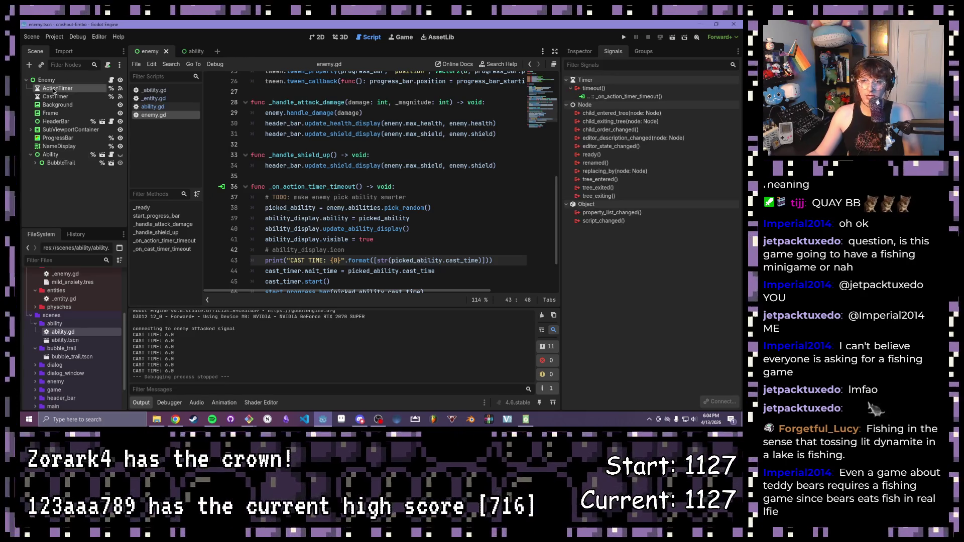
click(579, 51)
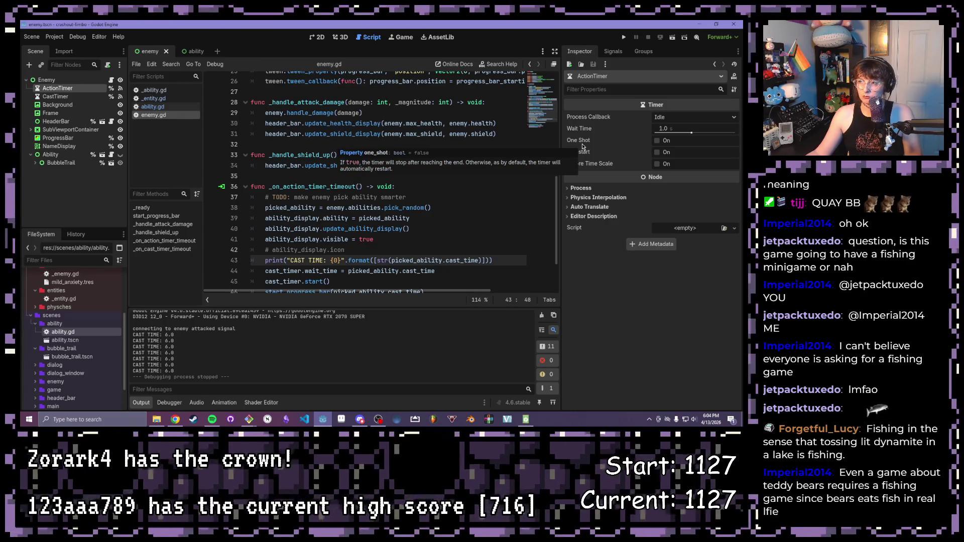
click(658, 140)
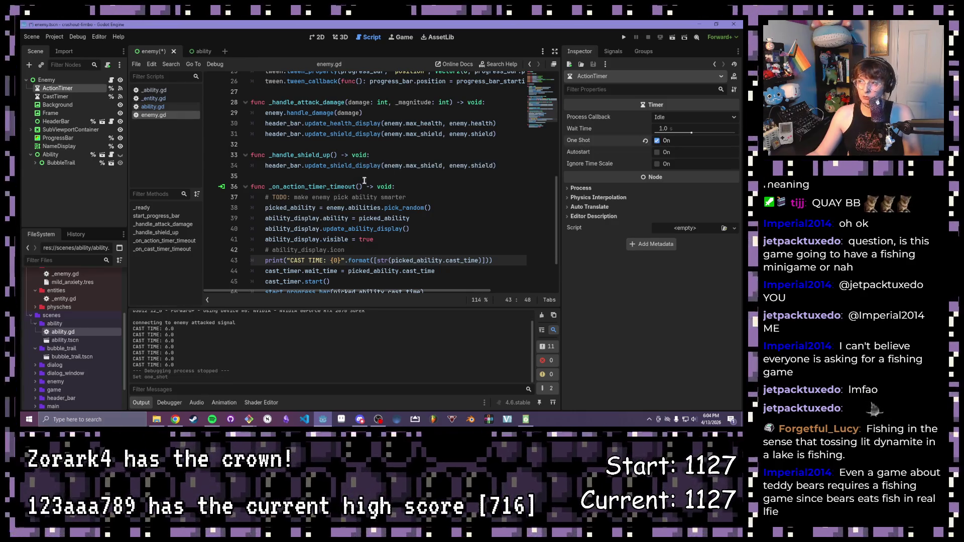
scroll(355, 178, down, 3)
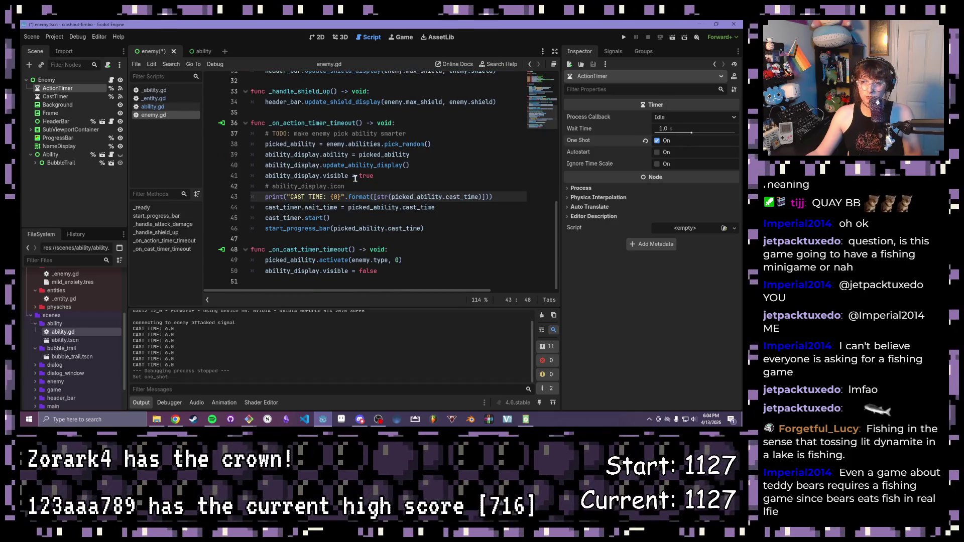
scroll(354, 178, up, 3)
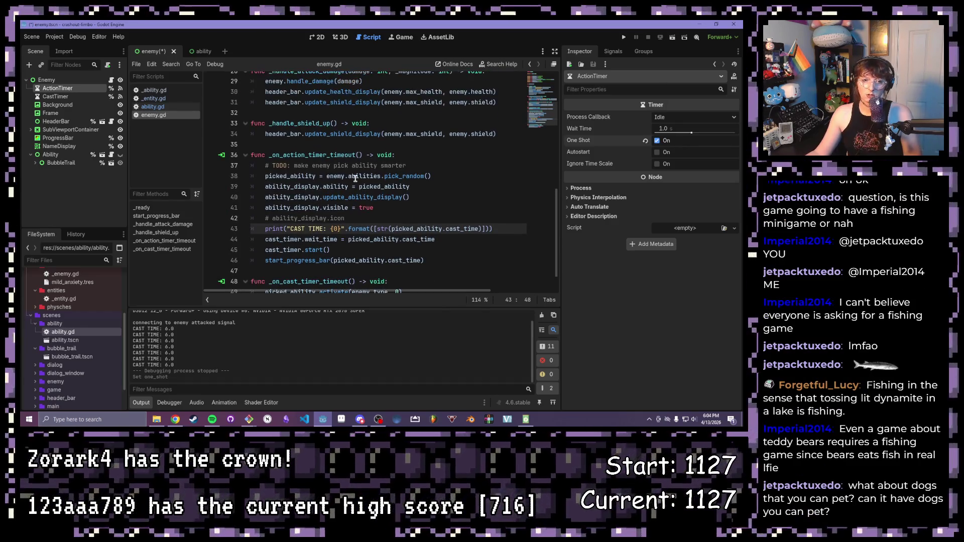
scroll(353, 179, down, 3)
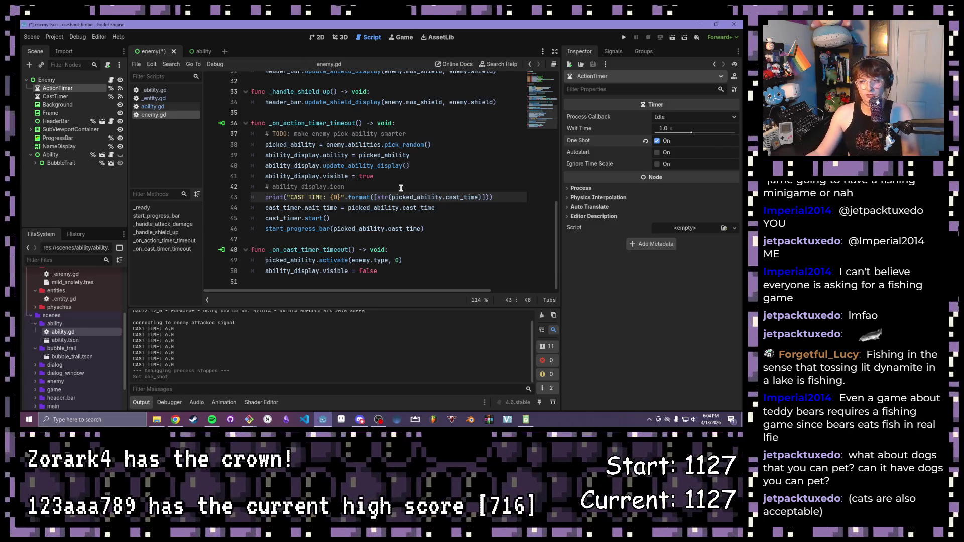
Step: Add action_timer.start() at the end of _on_cast_timer_timeout in enemy.gd
click(420, 166)
click(421, 174)
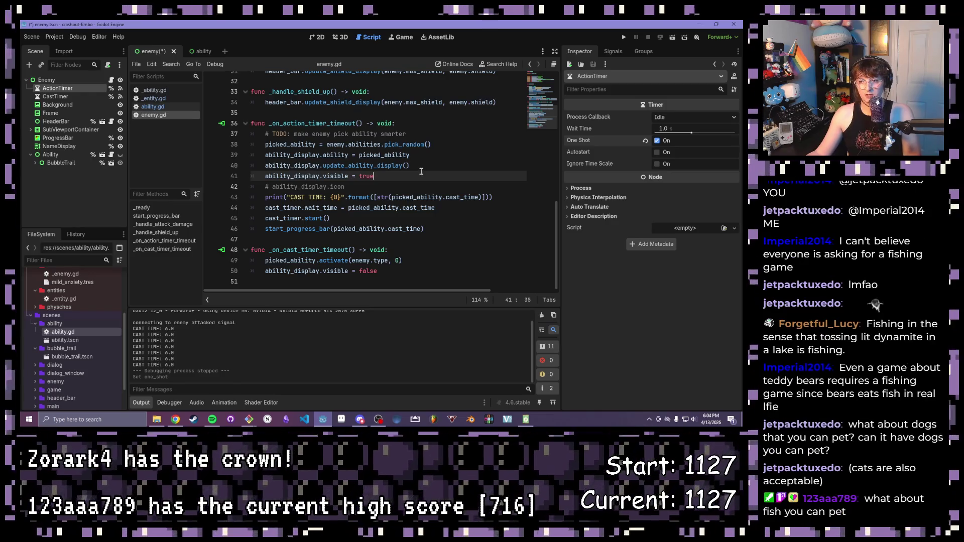
click(436, 251)
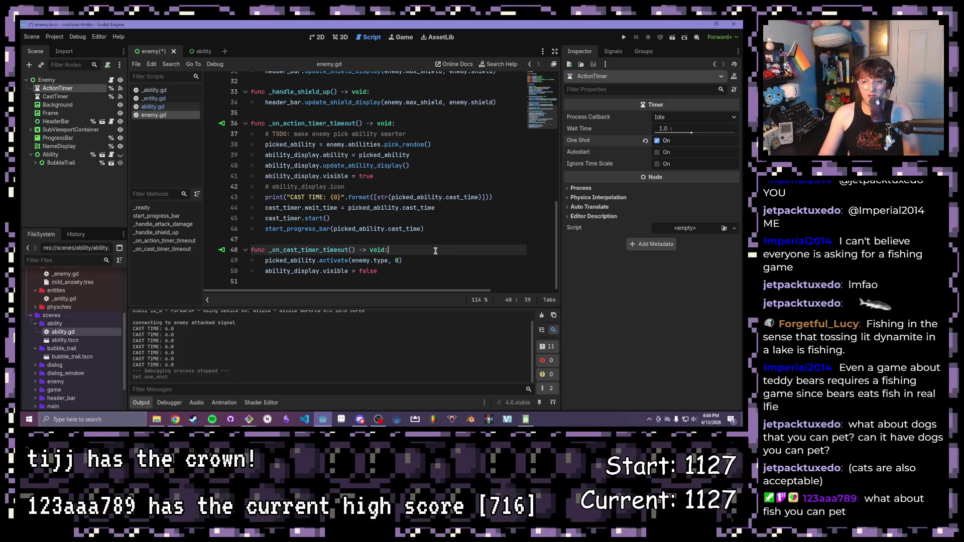
key(Return)
key(BackSpace)
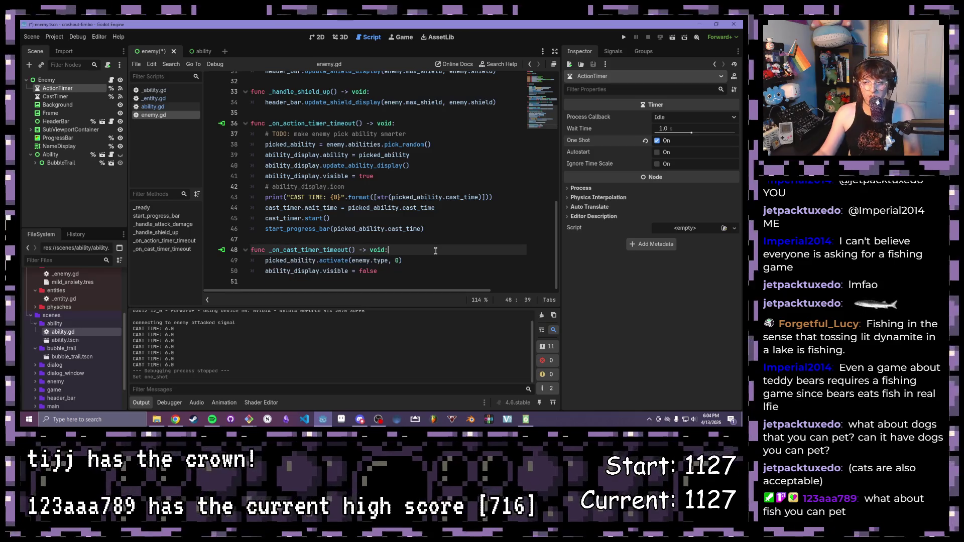
click(454, 272)
key(Return)
text(act)
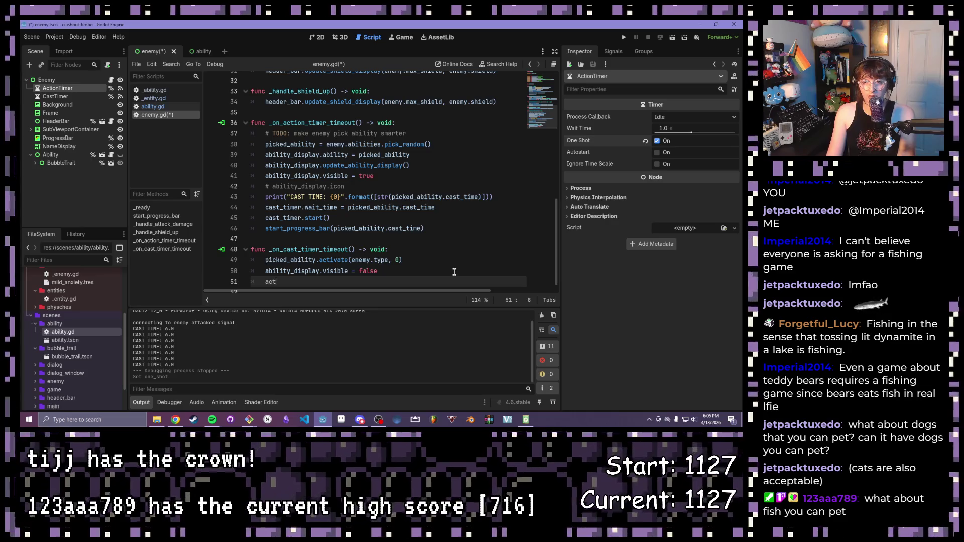
key(Tab)
text(.)
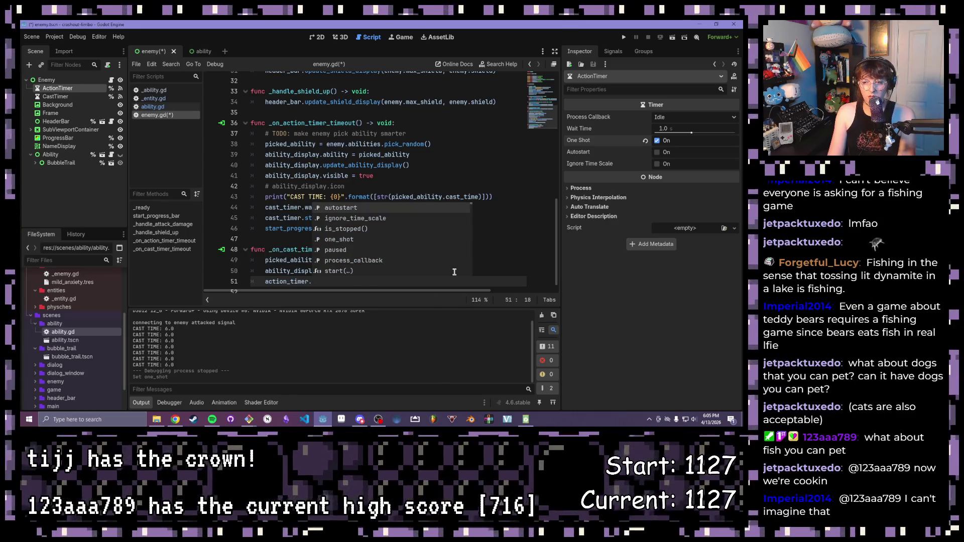
text(start()
key(Tab)
scroll(433, 253, up, 7)
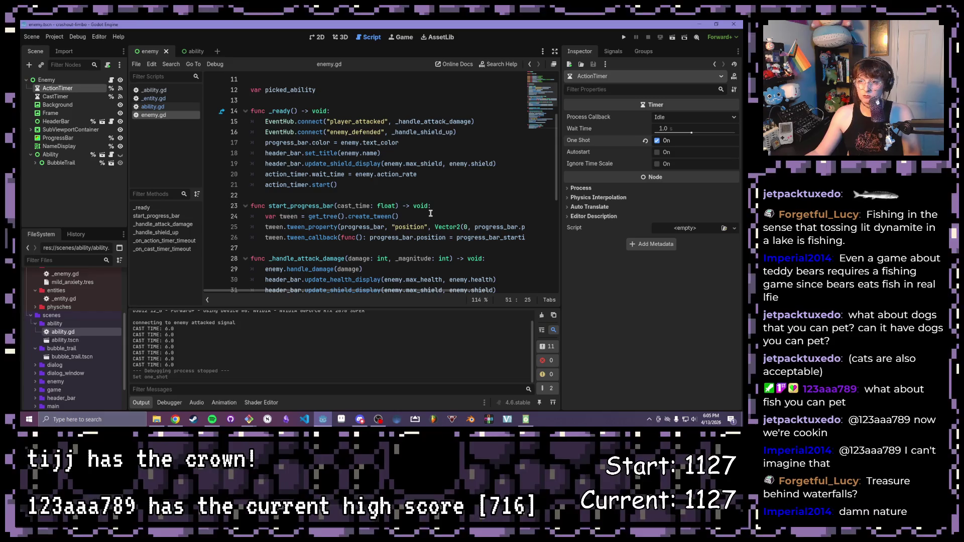
Step: Test-run the game, close it, and load the psychic_scream ability resource
drag(420, 175, 261, 176)
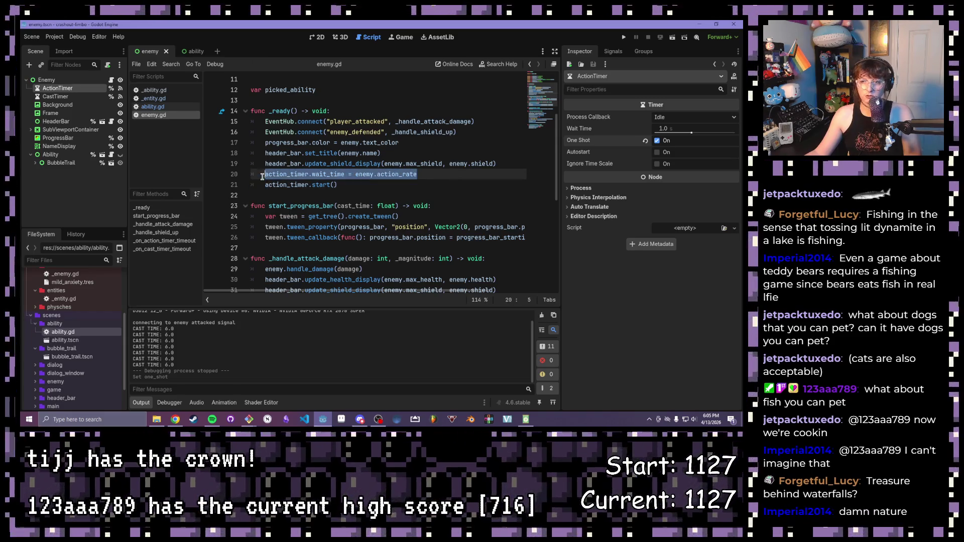
click(624, 37)
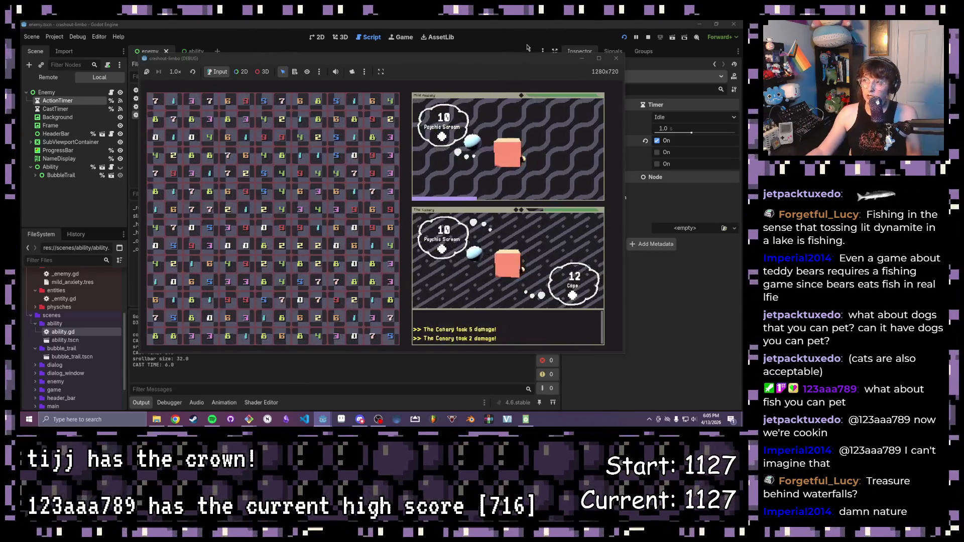
click(616, 59)
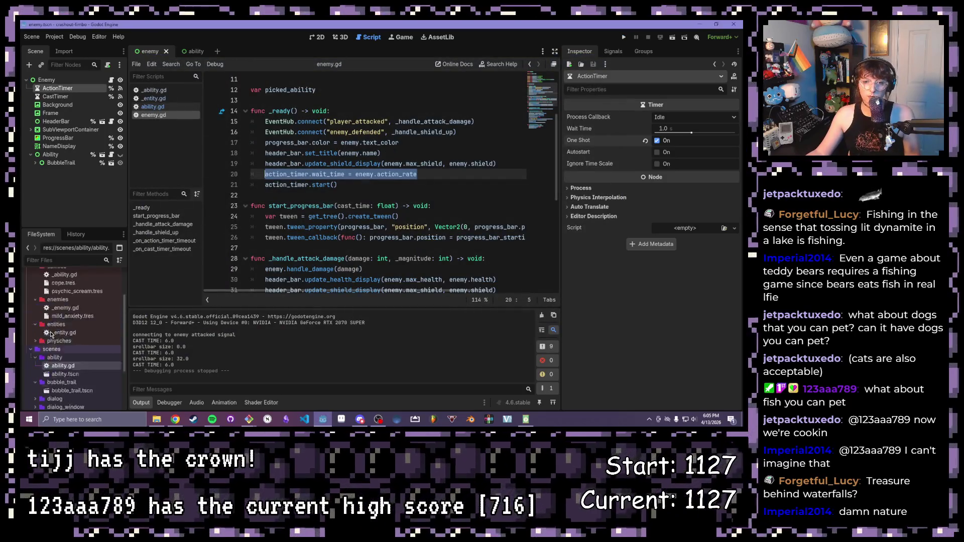
click(75, 341)
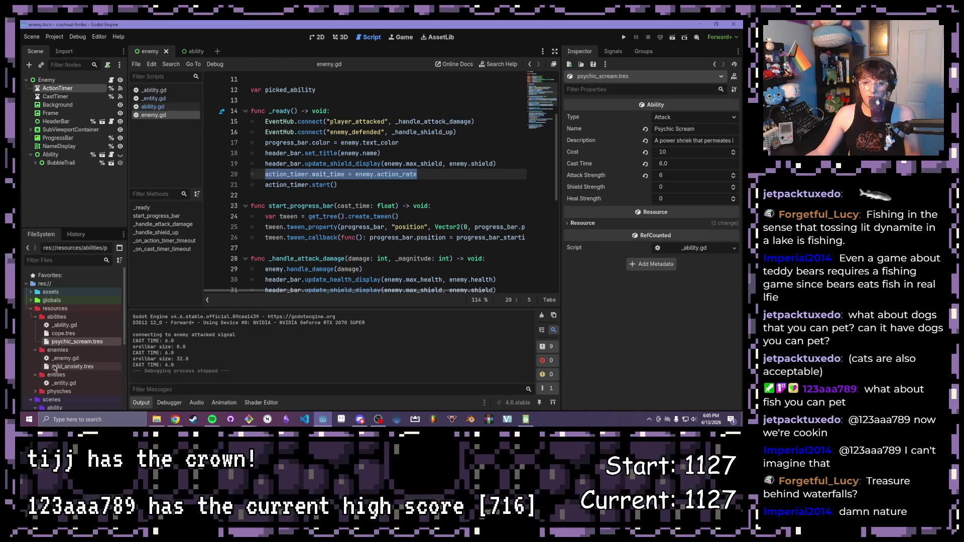
Step: Add cope.tres as a second ability on mild_anxiety.tres and run the game
click(73, 367)
click(652, 273)
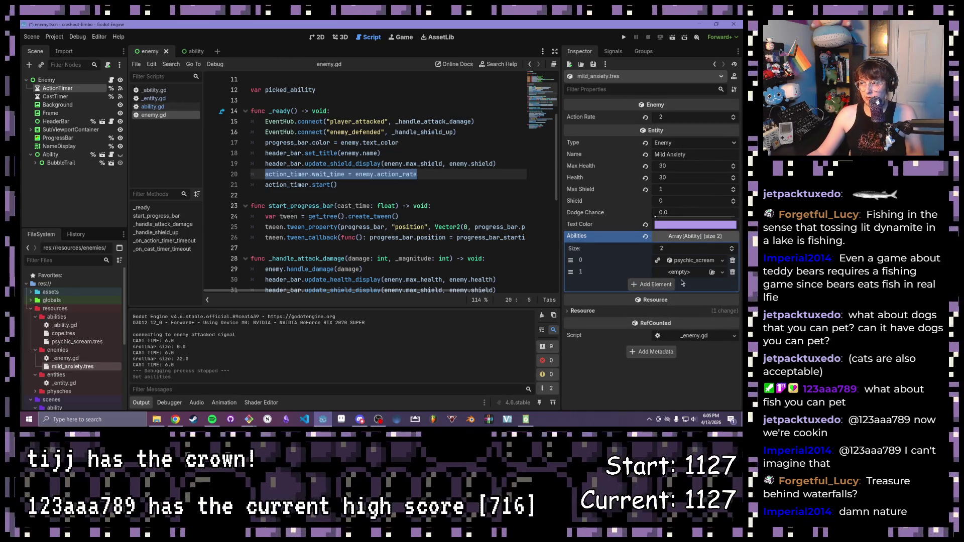
click(713, 273)
double_click(361, 121)
click(623, 37)
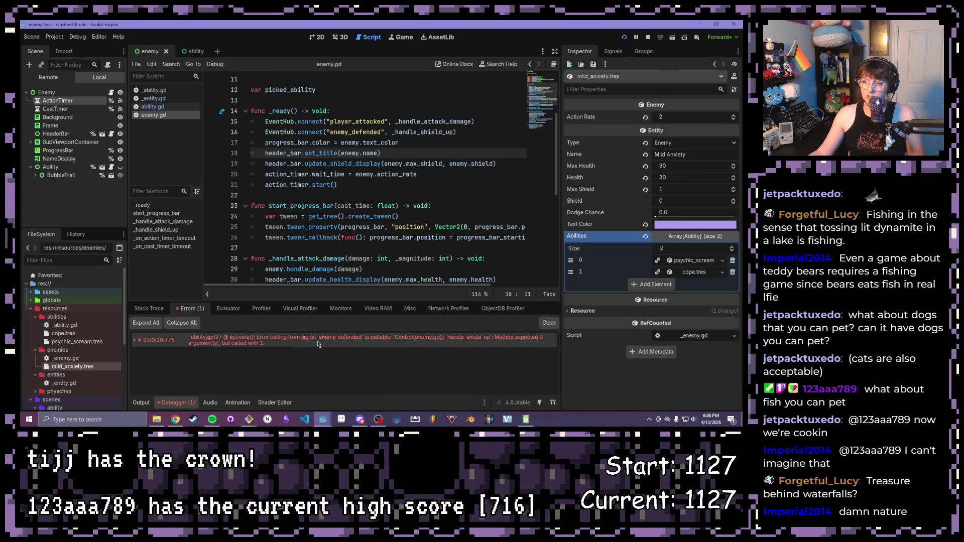
Step: Jump from the debugger error into _ability.gd, then switch to enemy.gd
double_click(315, 345)
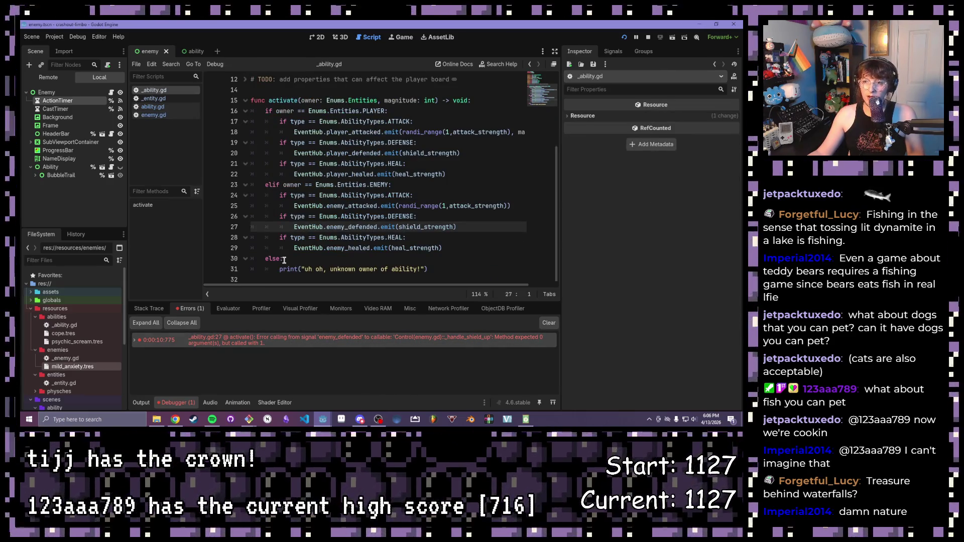
click(465, 227)
drag(457, 227, 395, 226)
scroll(335, 230, up, 2)
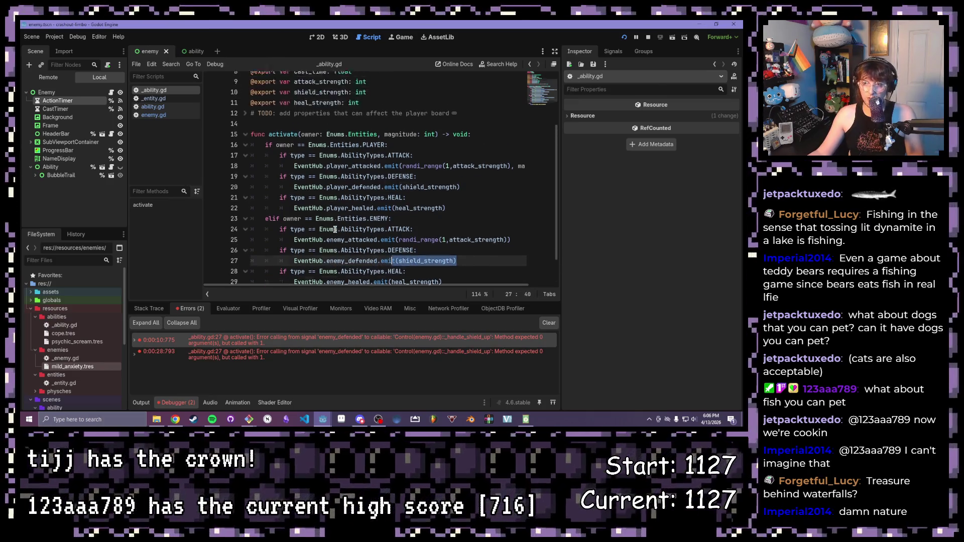
scroll(336, 229, up, 3)
scroll(422, 238, down, 3)
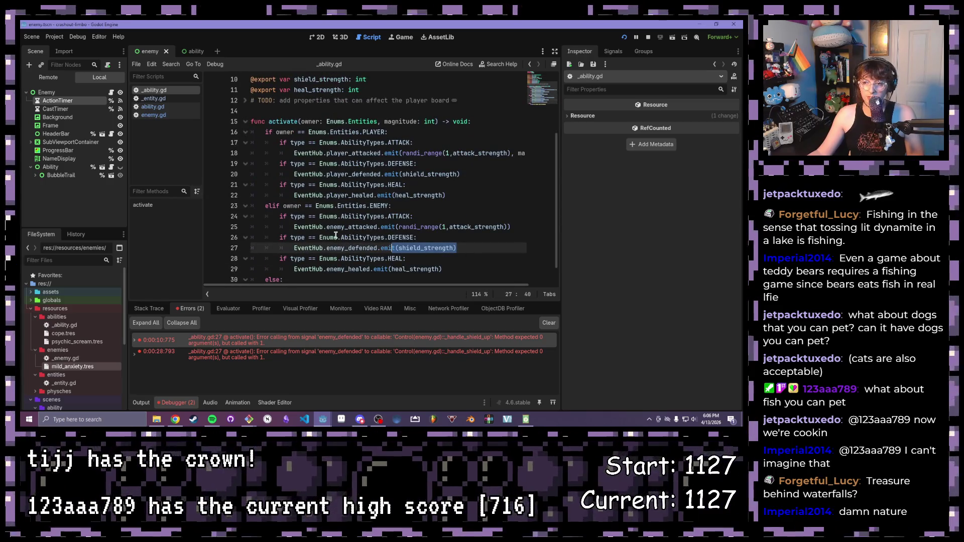
click(154, 114)
scroll(341, 197, up, 1)
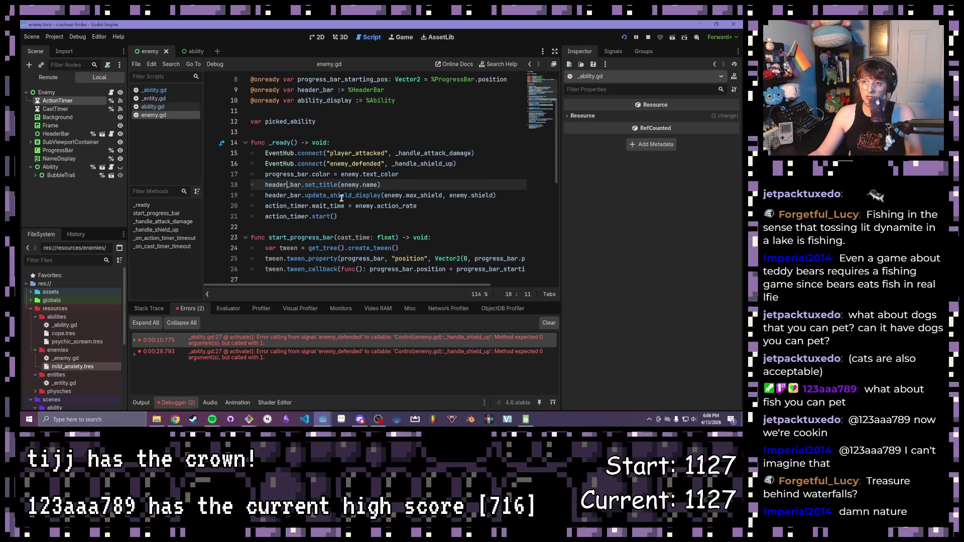
click(463, 162)
scroll(340, 188, down, 2)
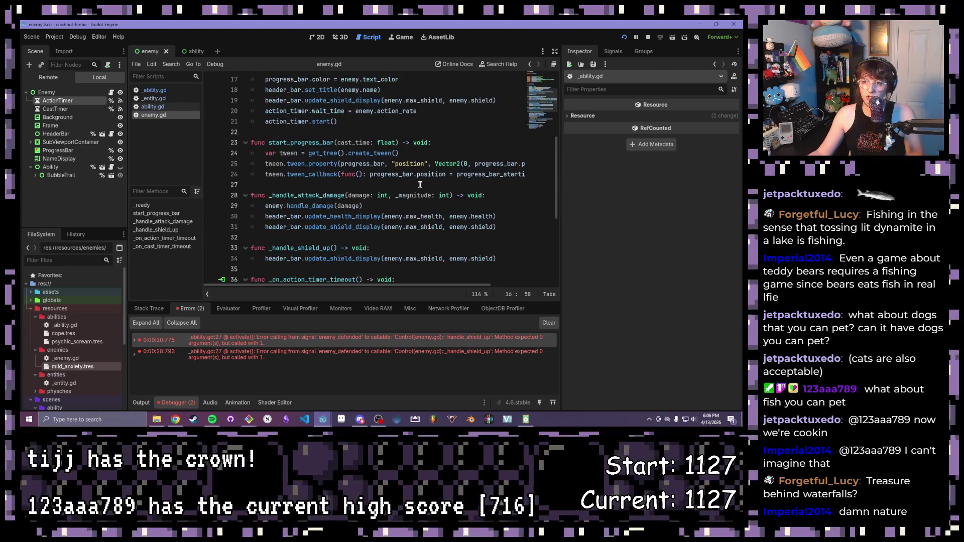
scroll(301, 193, down, 3)
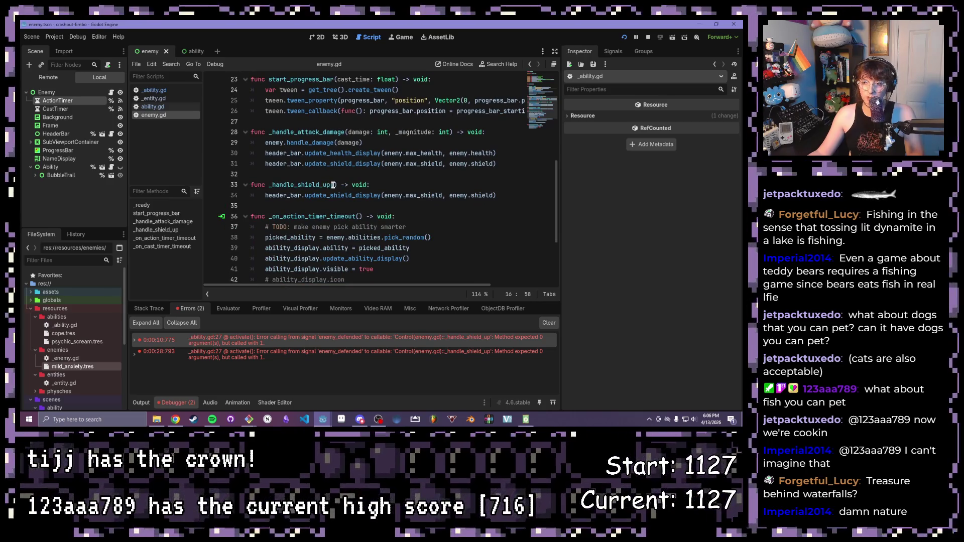
Step: Add shield_amount: int to _handle_shield_up(), save, and select enemy.shield on line 34
click(334, 184)
text(shie)
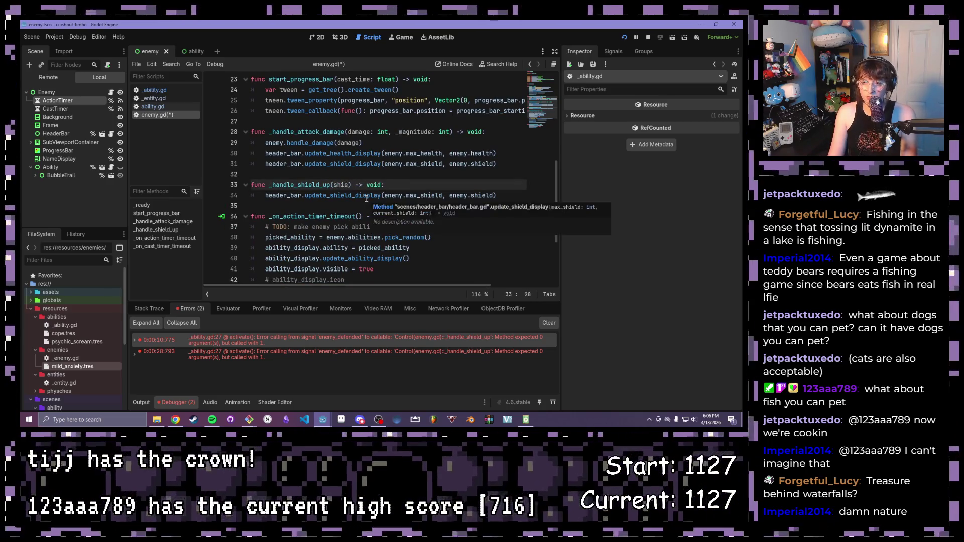
text(ld_amount: int)
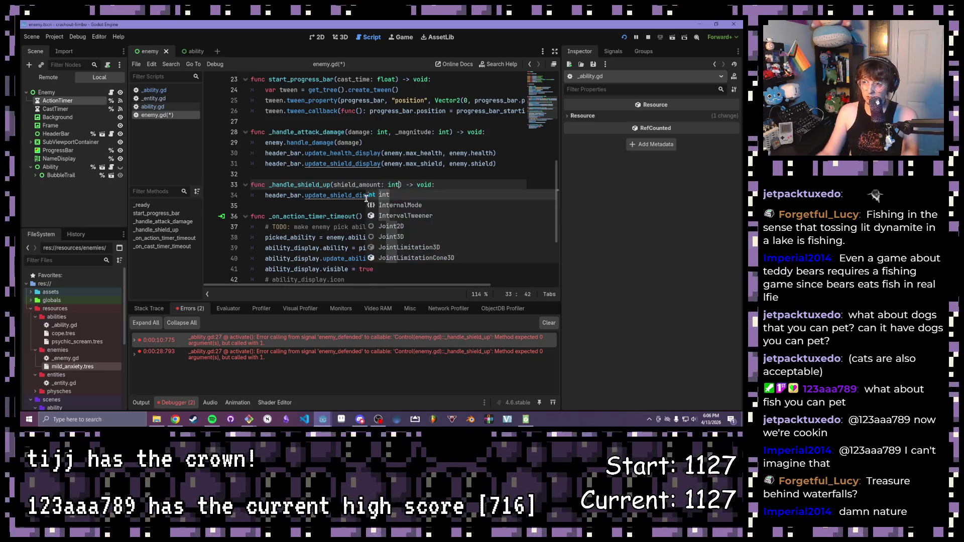
key(Escape)
key(ctrl+s)
double_click(471, 195)
drag(453, 195, 449, 195)
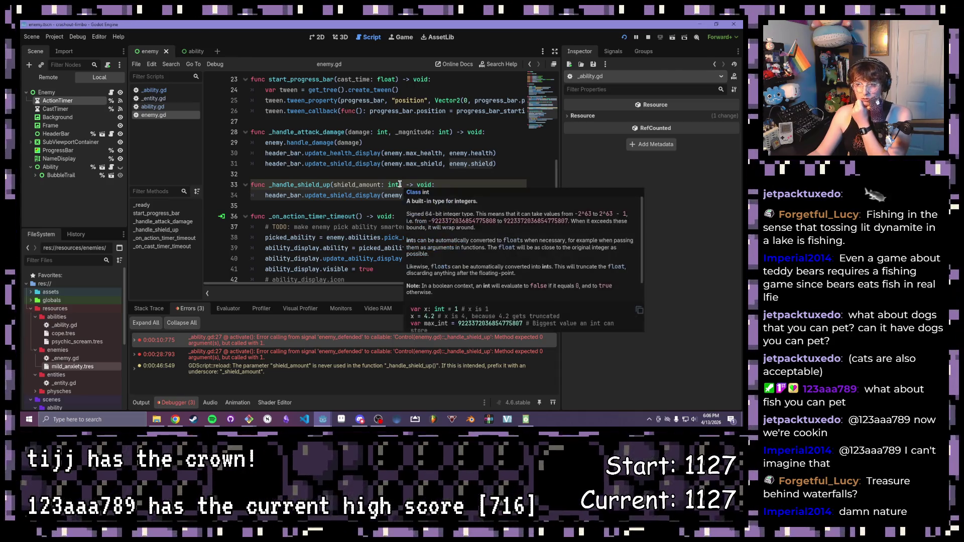
scroll(400, 184, up, 3)
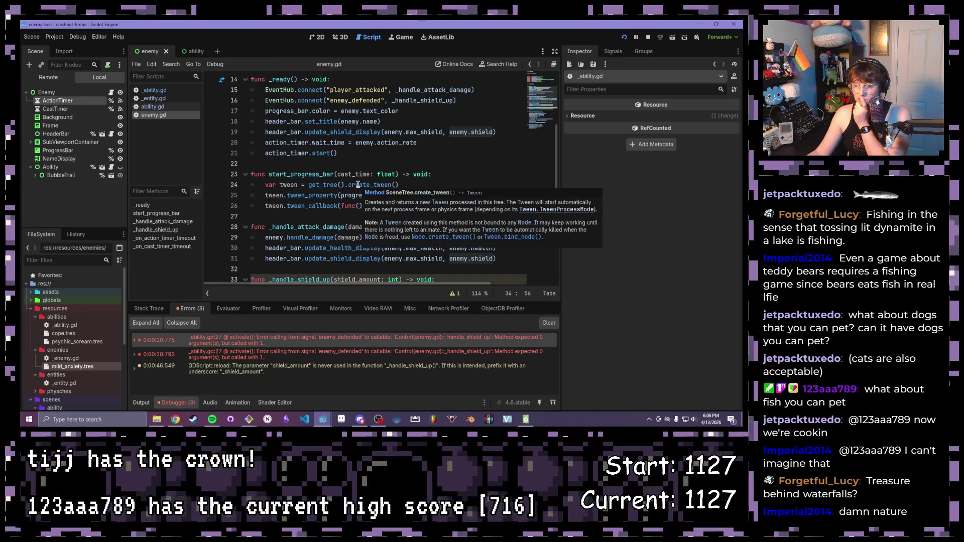
scroll(358, 183, down, 1)
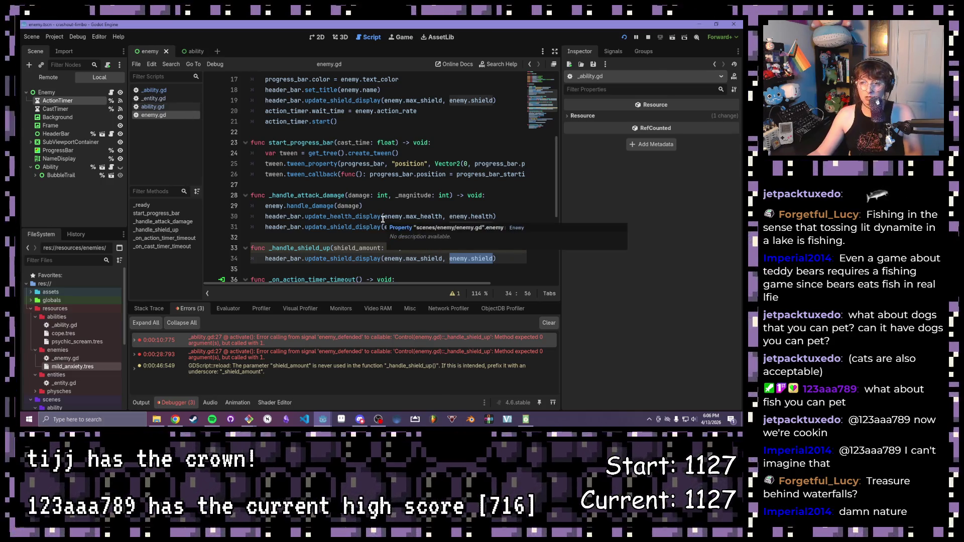
scroll(382, 219, up, 1)
scroll(275, 178, up, 2)
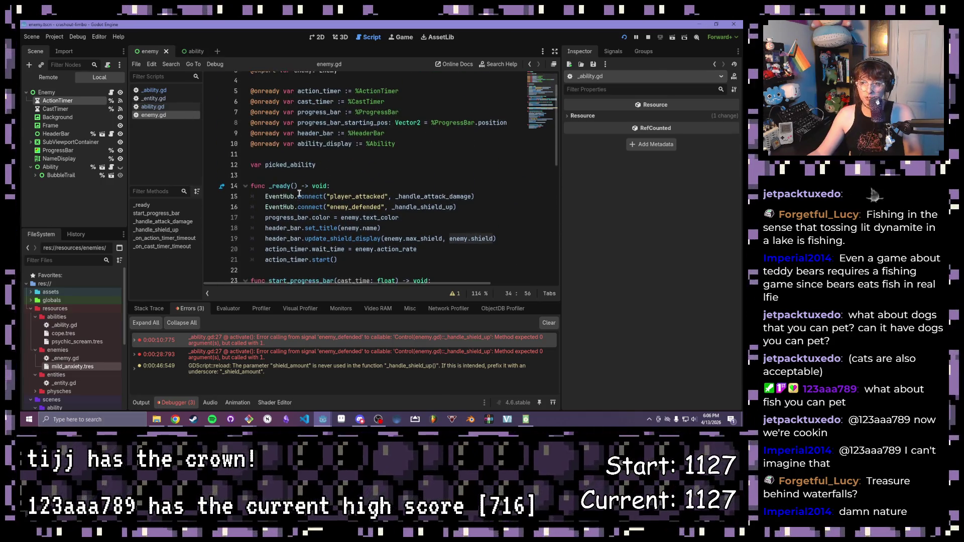
scroll(278, 178, up, 2)
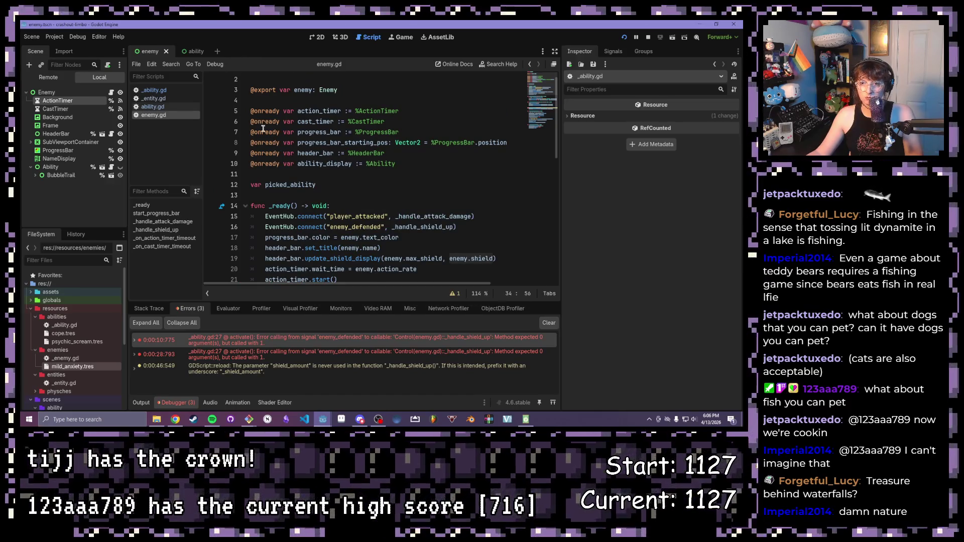
click(154, 106)
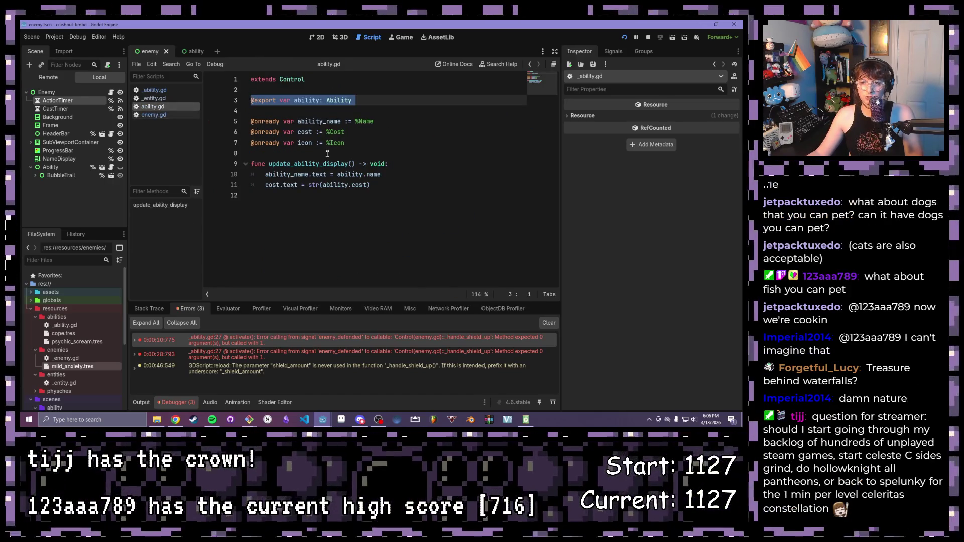
click(154, 91)
scroll(362, 190, down, 1)
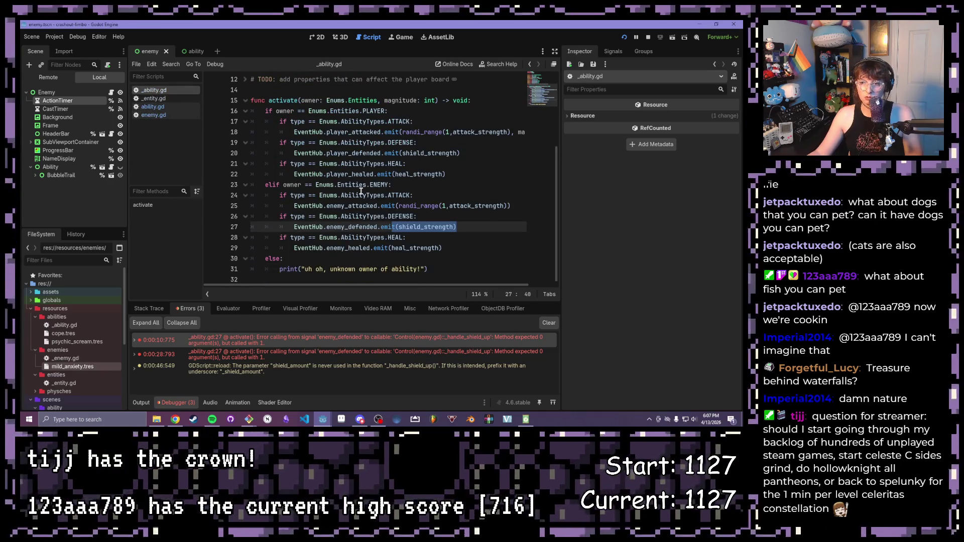
mouse_move(354, 195)
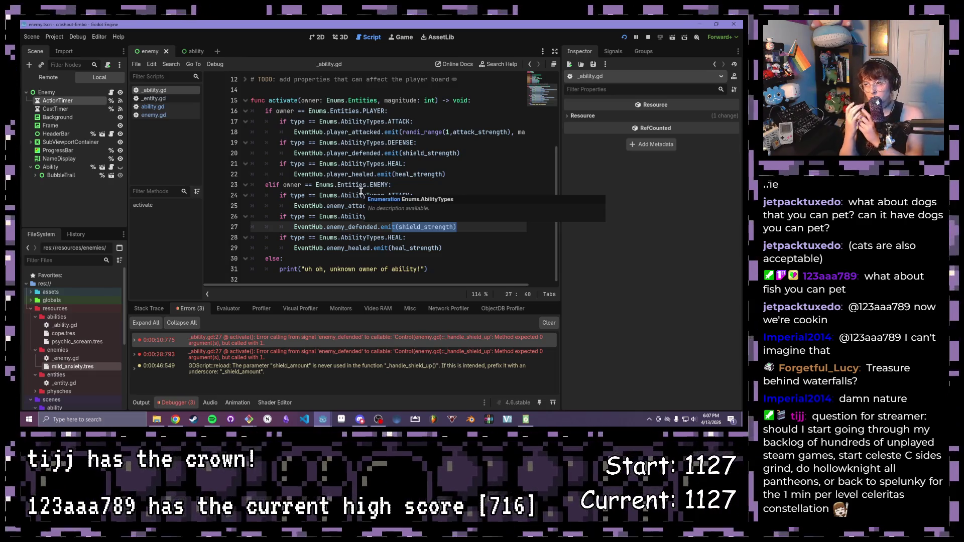
click(480, 143)
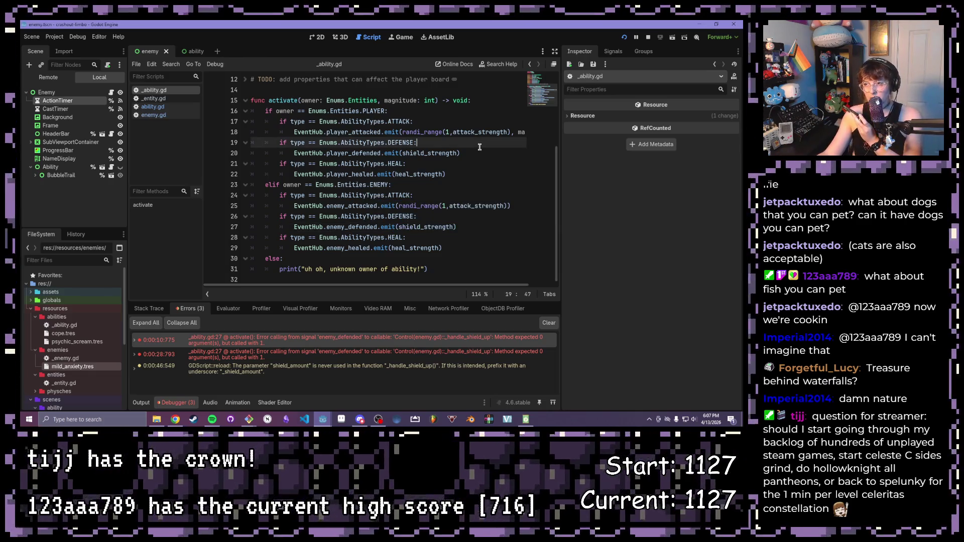
scroll(479, 146, up, 3)
scroll(473, 158, down, 3)
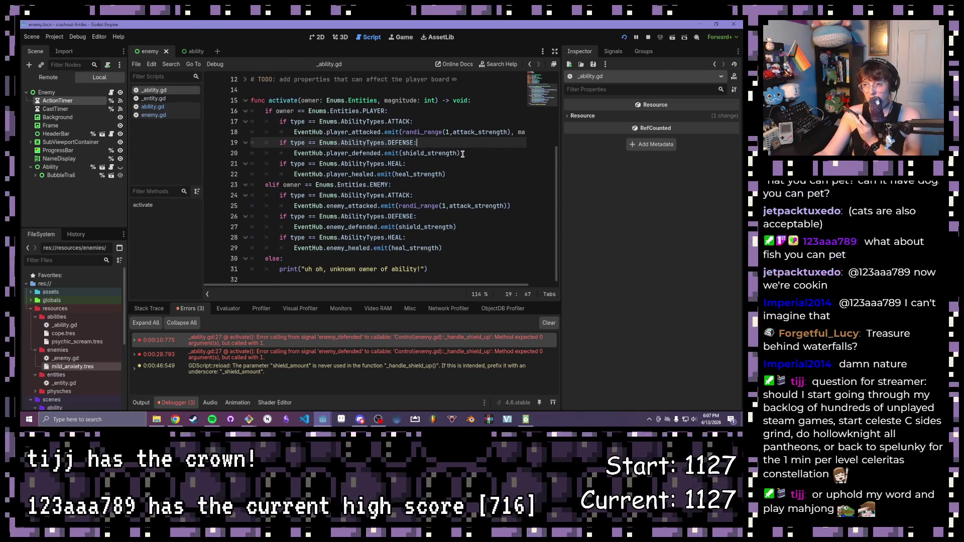
drag(463, 153, 291, 152)
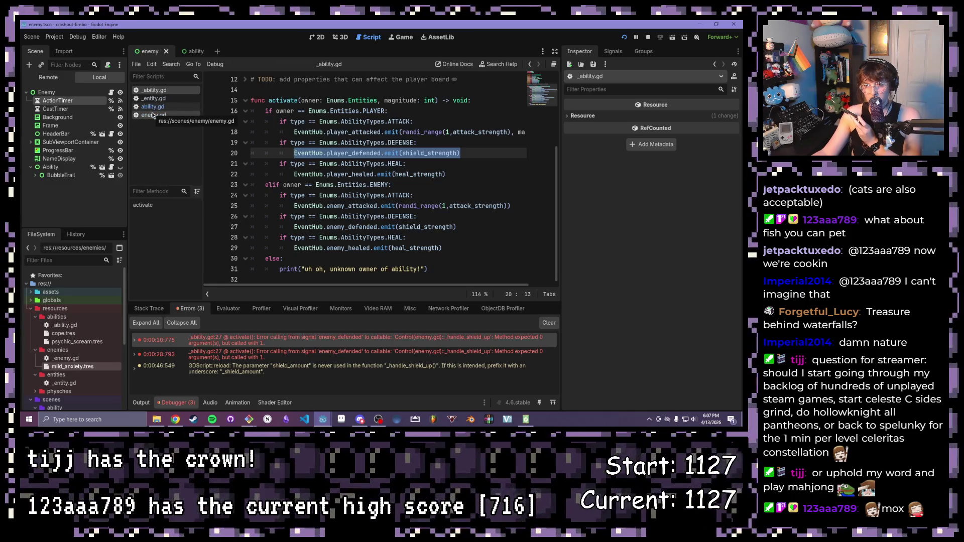
click(151, 115)
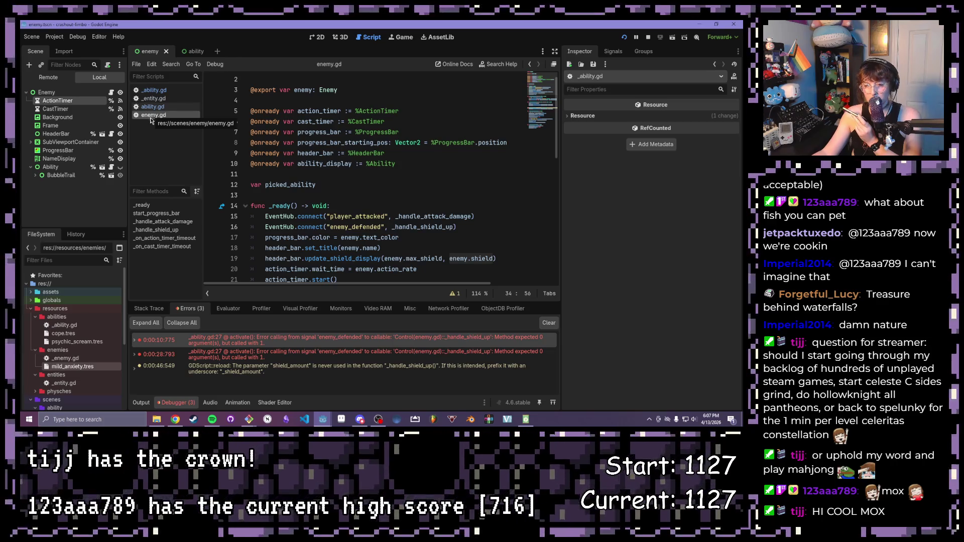
scroll(512, 230, down, 2)
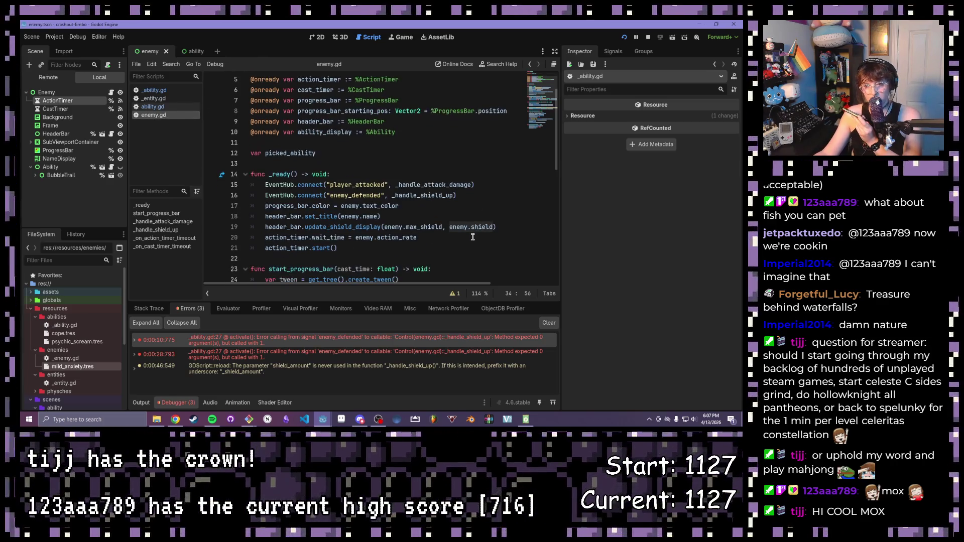
click(436, 213)
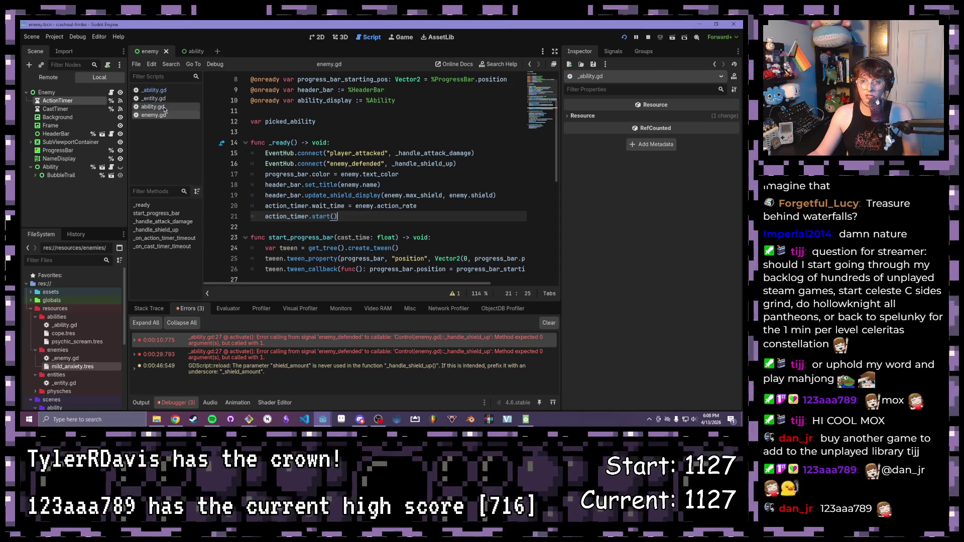
Step: View _ability.gd's activate function, then return to enemy.gd
click(154, 107)
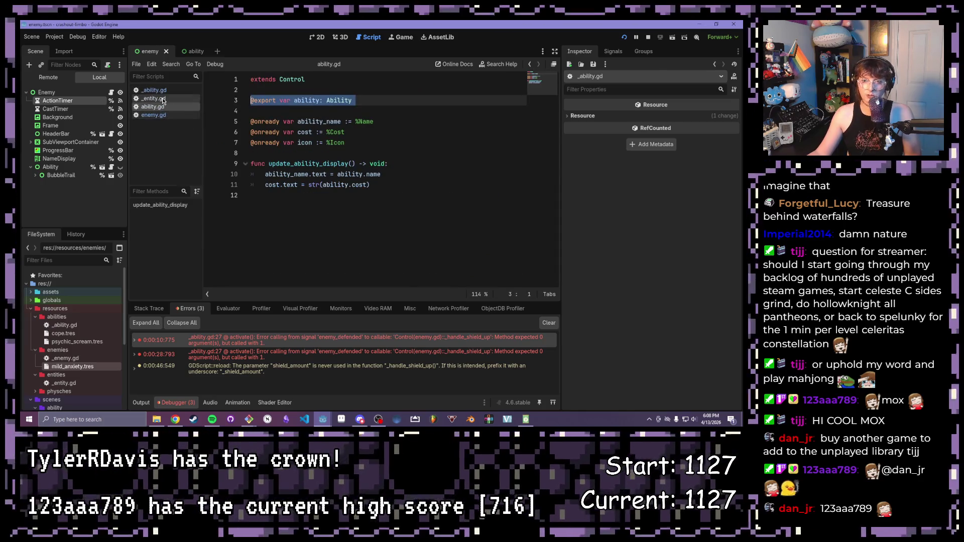
click(161, 91)
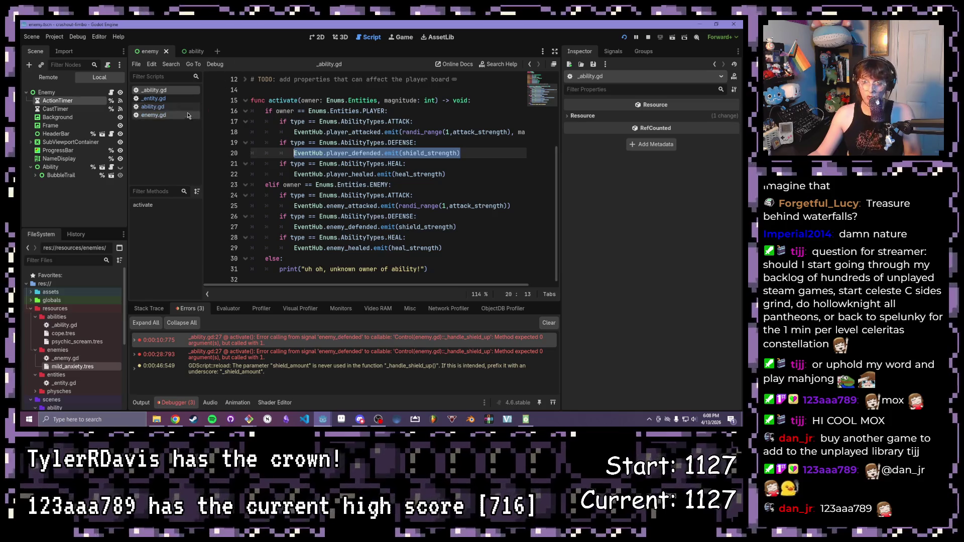
click(144, 114)
scroll(377, 188, up, 3)
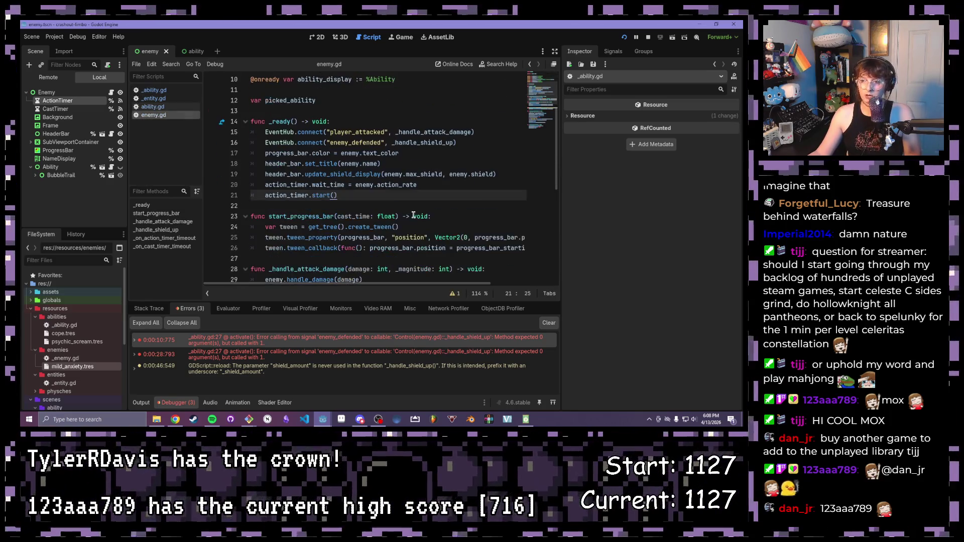
scroll(376, 189, down, 3)
drag(456, 143, 343, 132)
scroll(374, 141, down, 4)
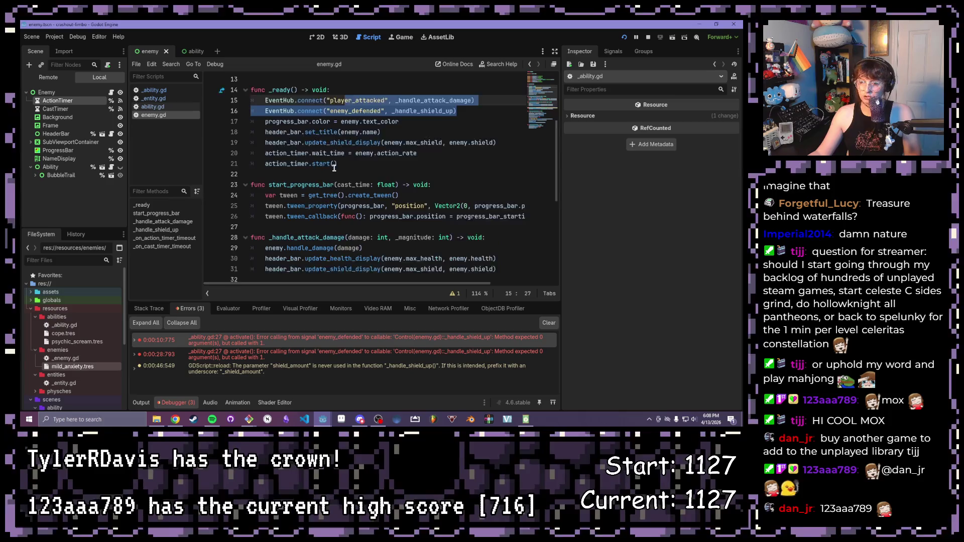
scroll(374, 141, down, 4)
scroll(374, 142, down, 2)
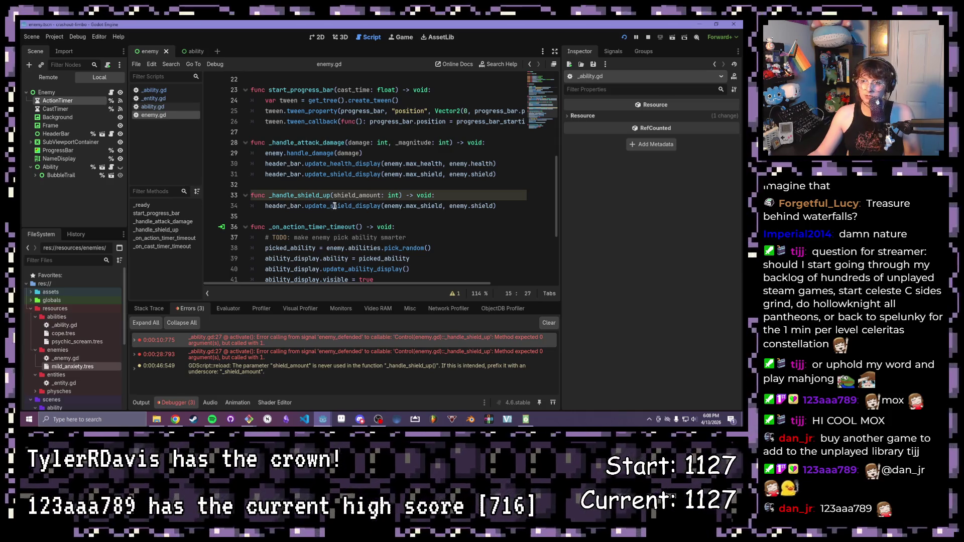
scroll(324, 209, up, 1)
scroll(320, 210, down, 1)
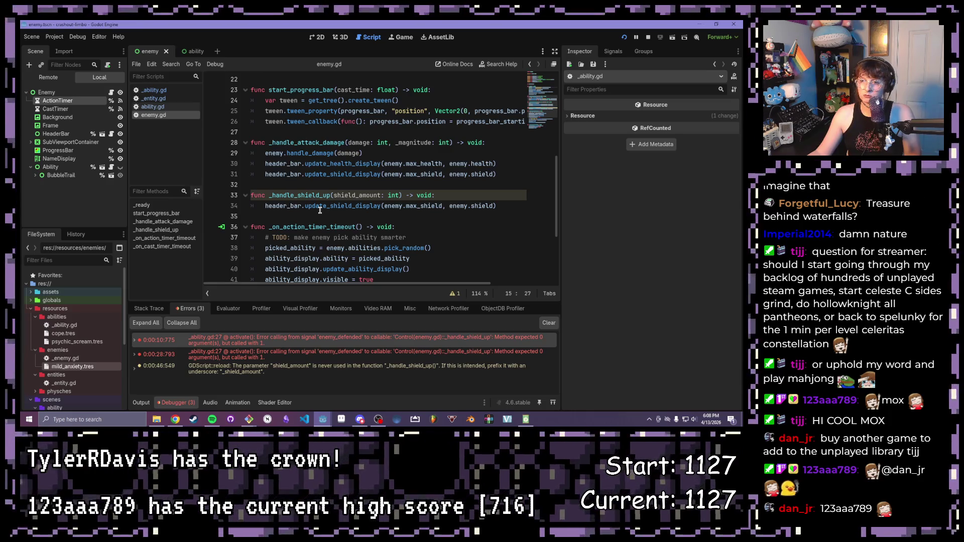
Step: Jump to update_shield_display in header_bar.gd, then return to _ability.gd's player_defended emit line
ctrl+click(332, 205)
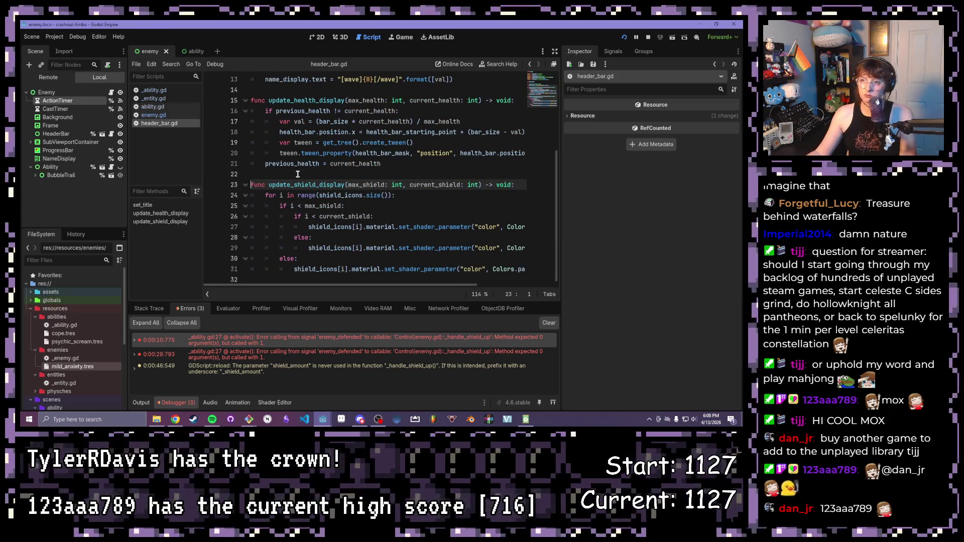
scroll(298, 174, up, 3)
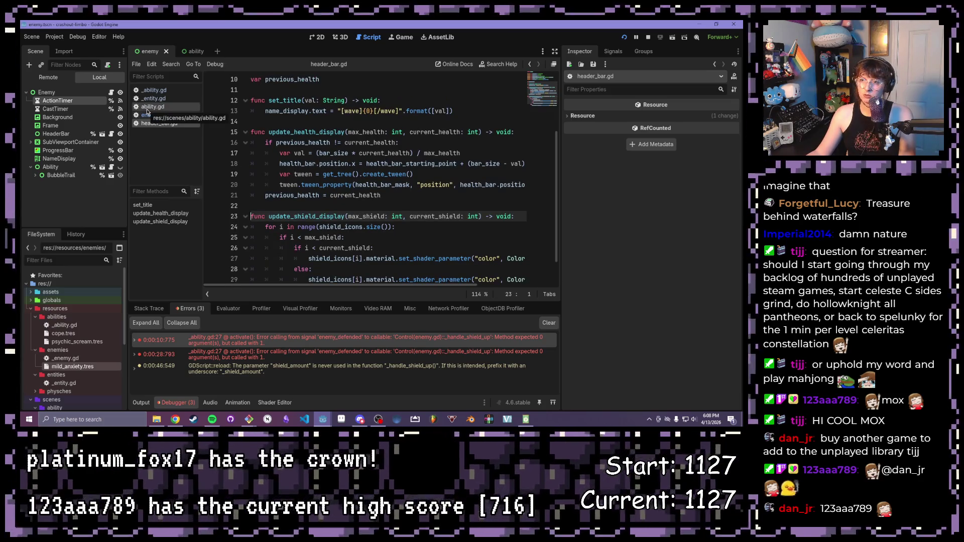
click(151, 106)
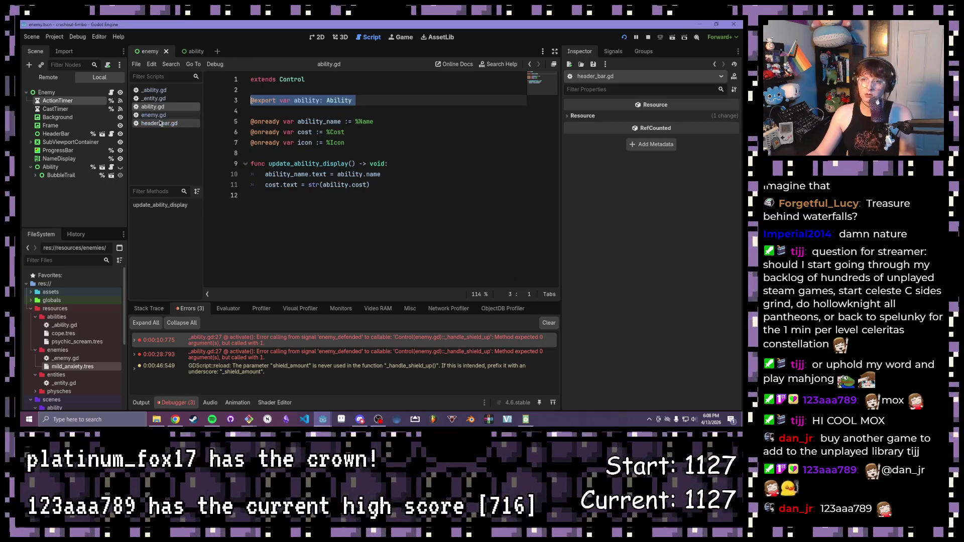
click(153, 90)
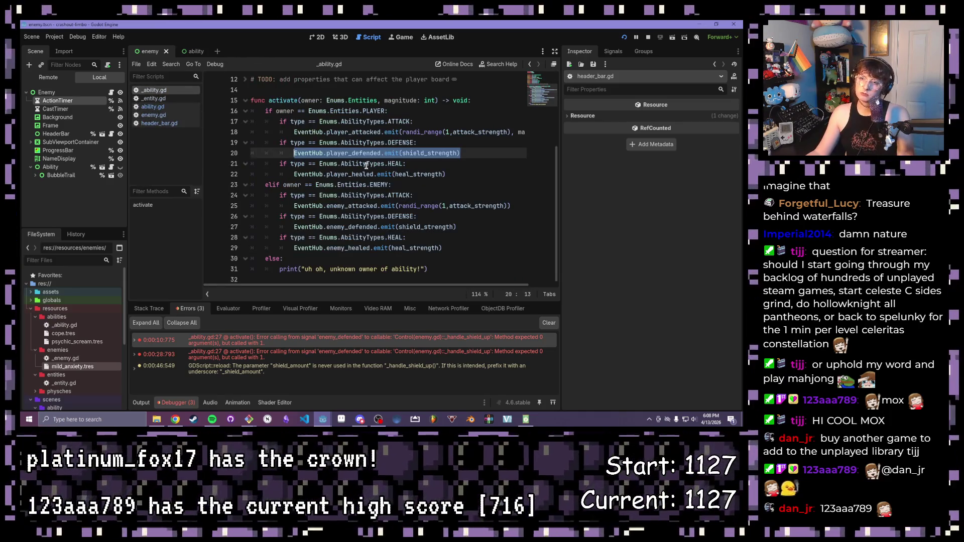
scroll(367, 173, down, 3)
click(366, 184)
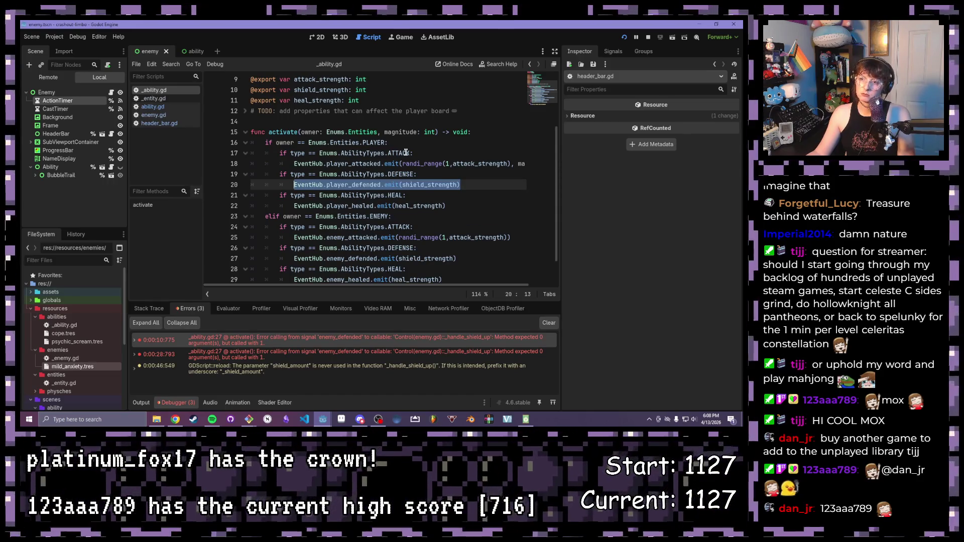
scroll(406, 153, down, 1)
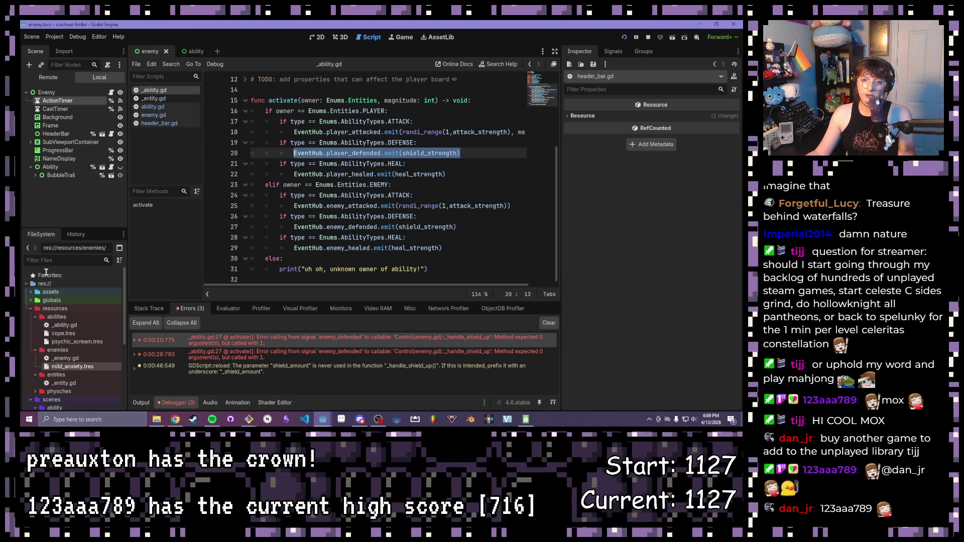
scroll(68, 323, down, 3)
Step: Navigate the FileSystem dock into scenes/psyche_panel and load psyche_panel.tscn
click(38, 325)
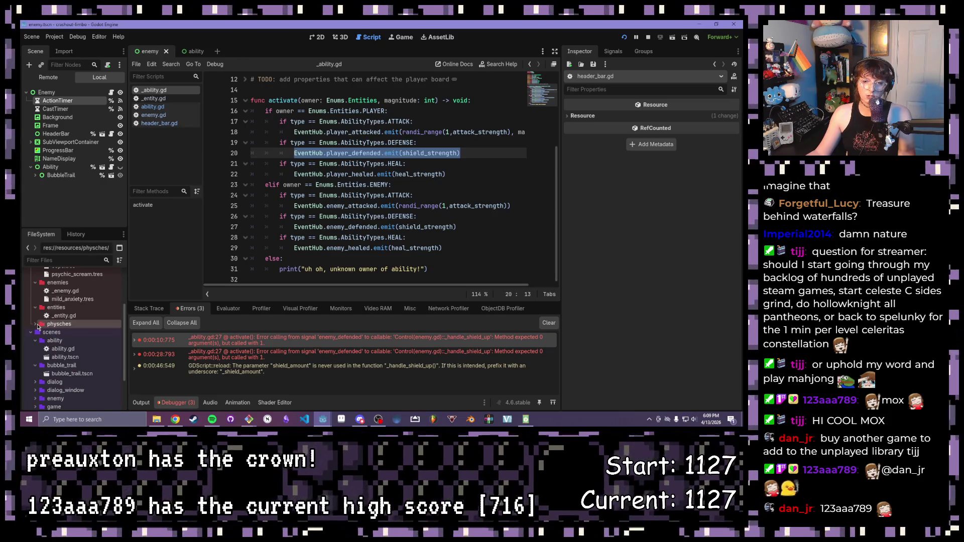
scroll(68, 340, down, 3)
scroll(58, 373, down, 2)
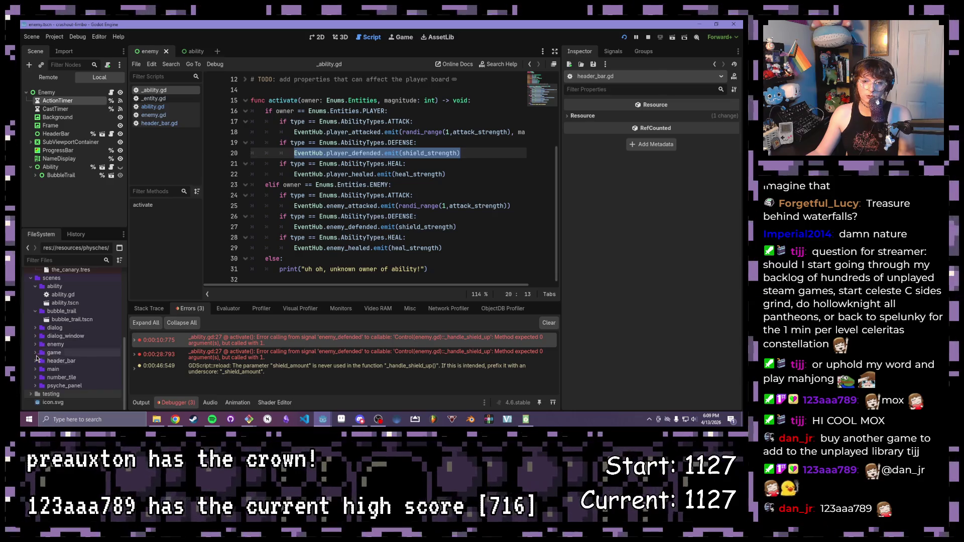
click(35, 386)
click(36, 386)
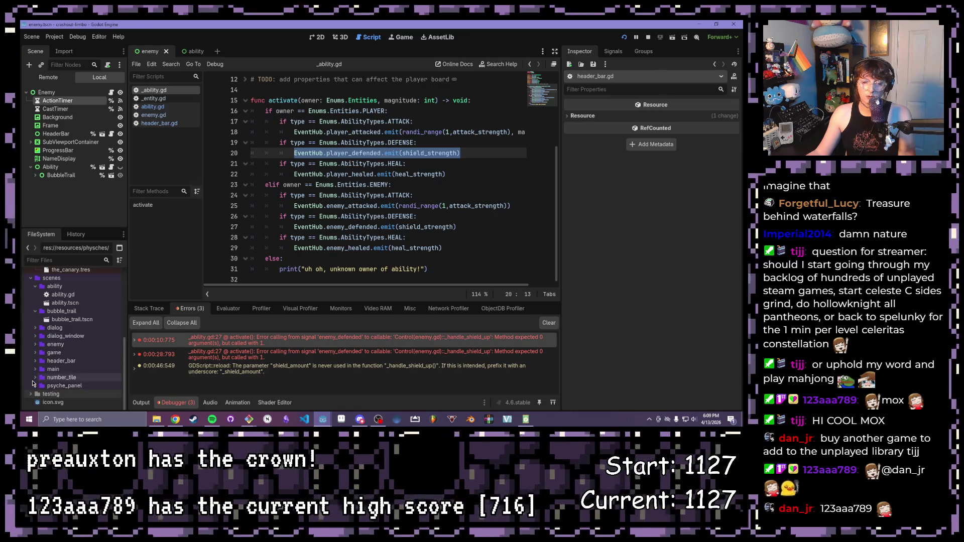
click(34, 386)
scroll(68, 362, down, 1)
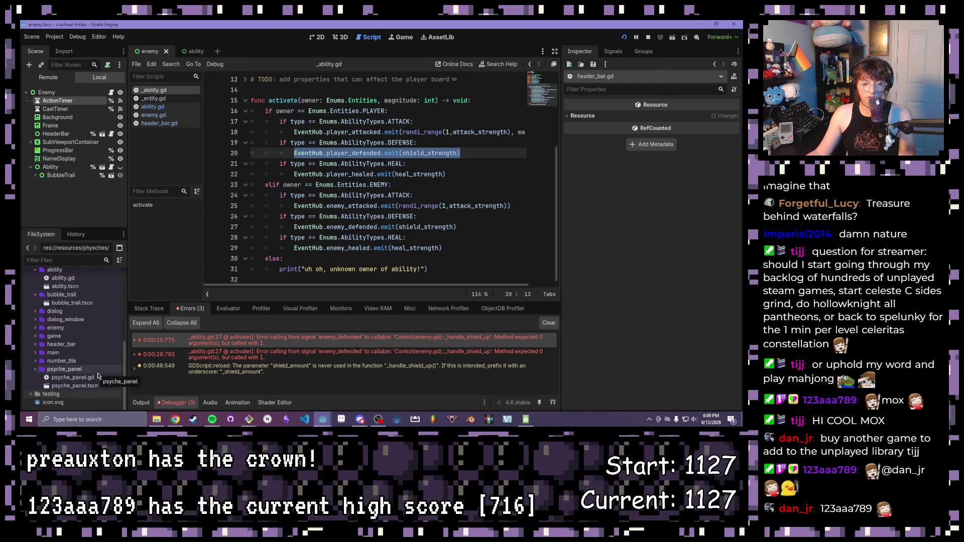
double_click(73, 377)
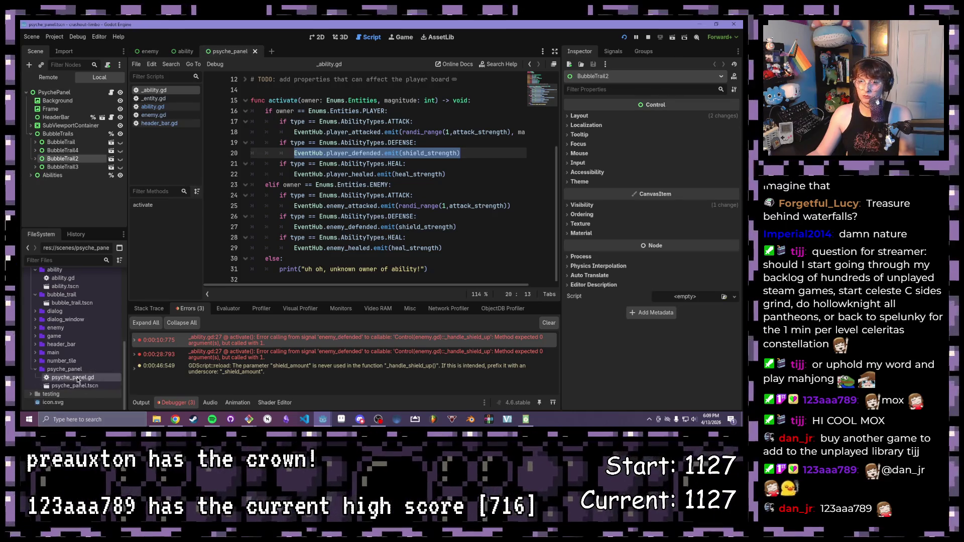
Step: Copy the shield-gain lines of psyche_panel.gd's _handle_shield_up and switch to enemy.gd
double_click(75, 377)
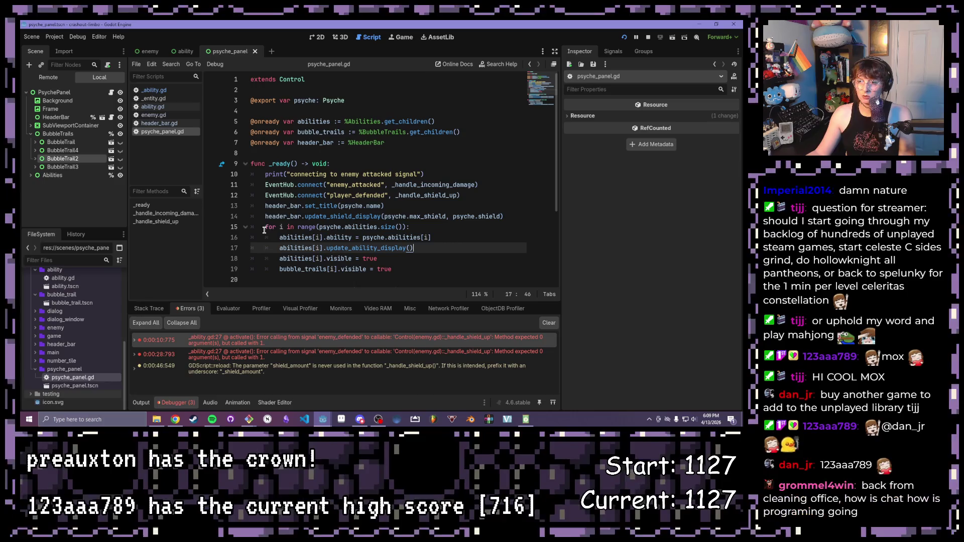
scroll(425, 183, down, 4)
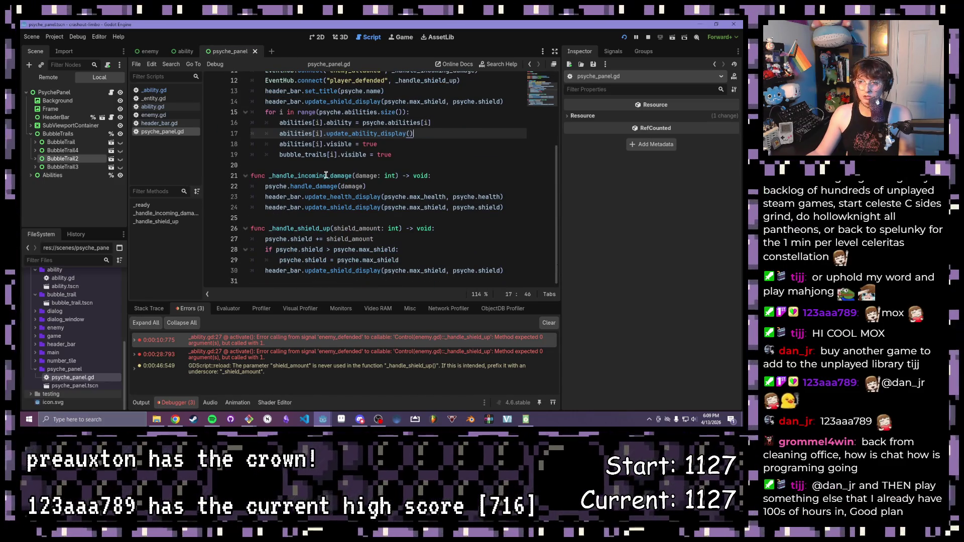
scroll(325, 175, up, 3)
scroll(326, 174, down, 3)
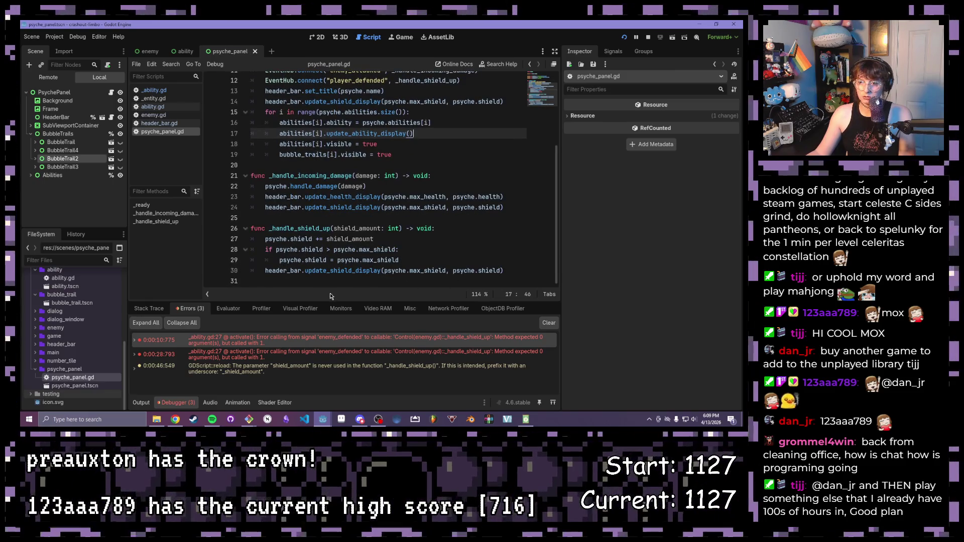
mouse_move(265, 271)
mouse_down()
mouse_move(505, 270)
mouse_move(265, 239)
mouse_up()
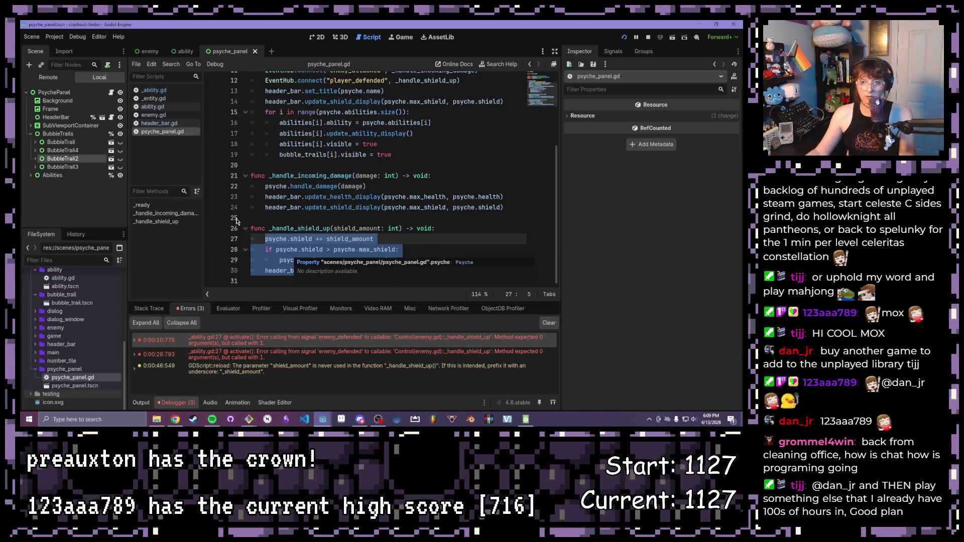
scroll(372, 176, up, 3)
scroll(371, 176, up, 1)
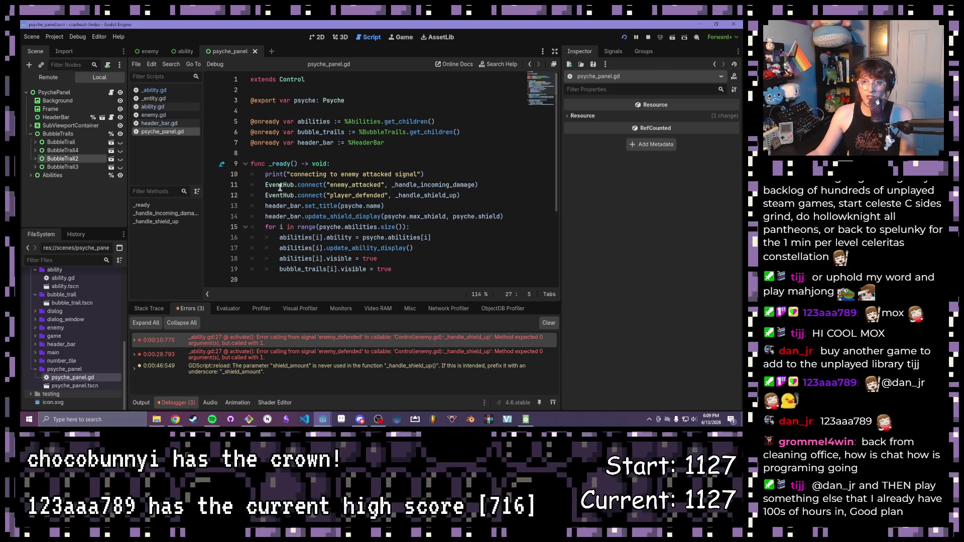
click(155, 115)
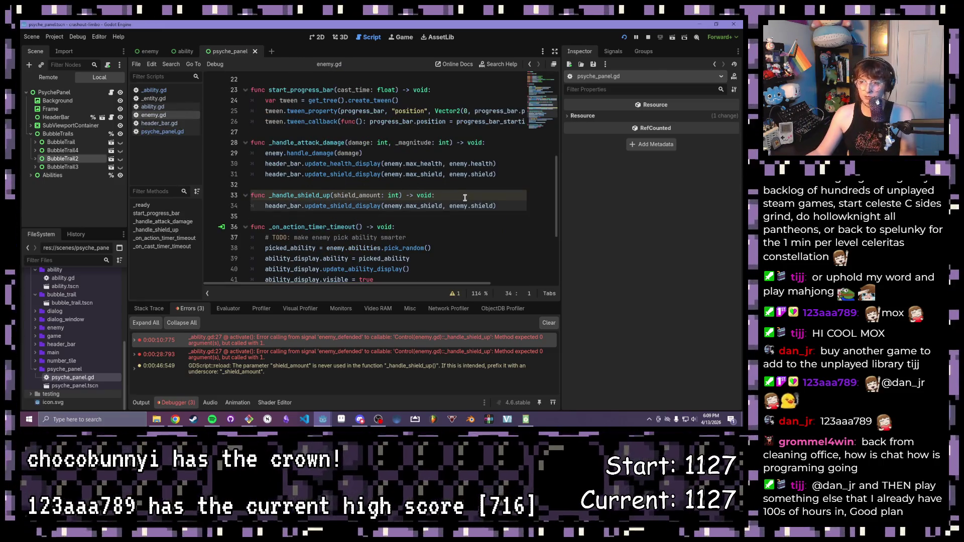
Step: Paste the shield-gain lines into enemy.gd's handler, replace the psyche references with enemy, and save
click(464, 196)
text(psyche.shield += shield_amount 	if psyche.shield > psyche.max_shield: 		psyche.shield = psyche.max_shield 	header_bar.update_shield_display(psyche.max_shield, psyche.shield))
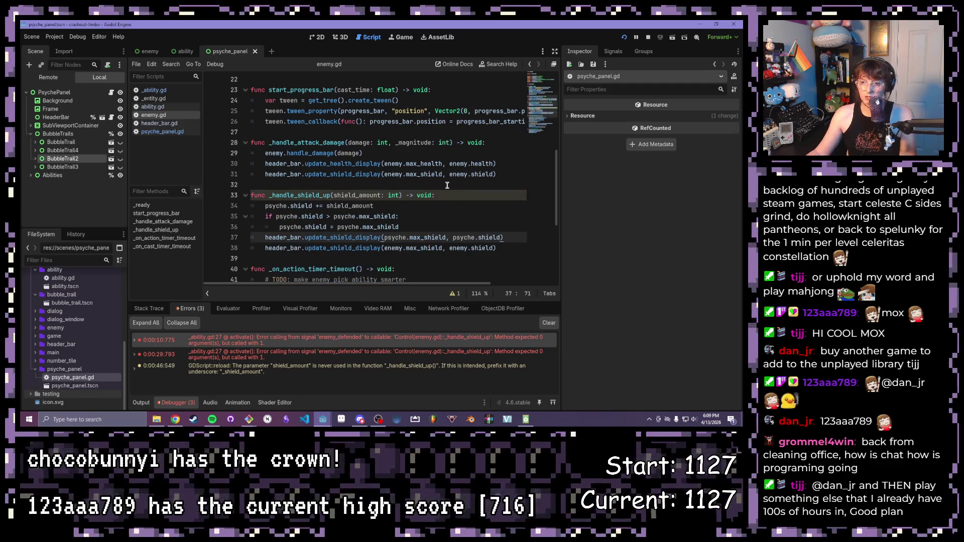
click(288, 204)
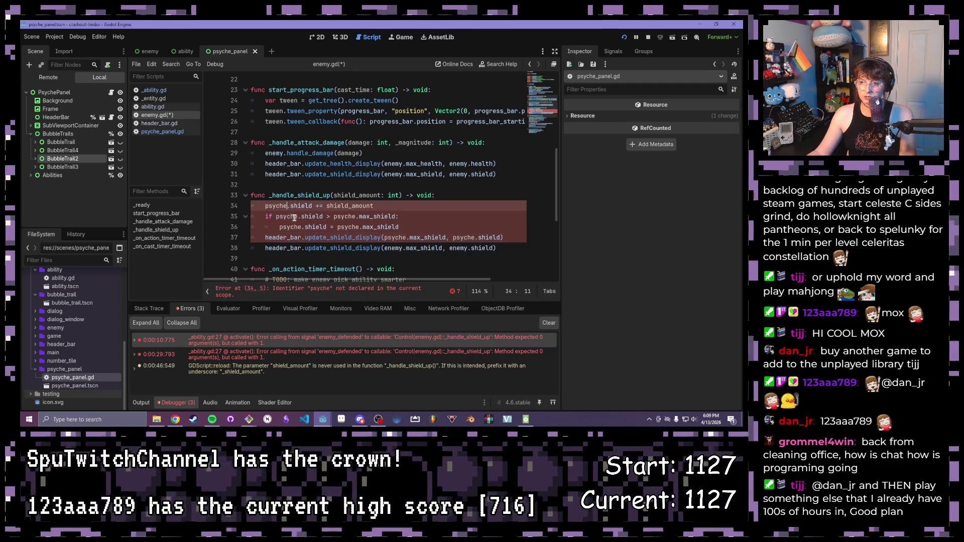
alt+click(302, 216)
key(BackSpace)
key(BackSpace)
key(BackSpace)
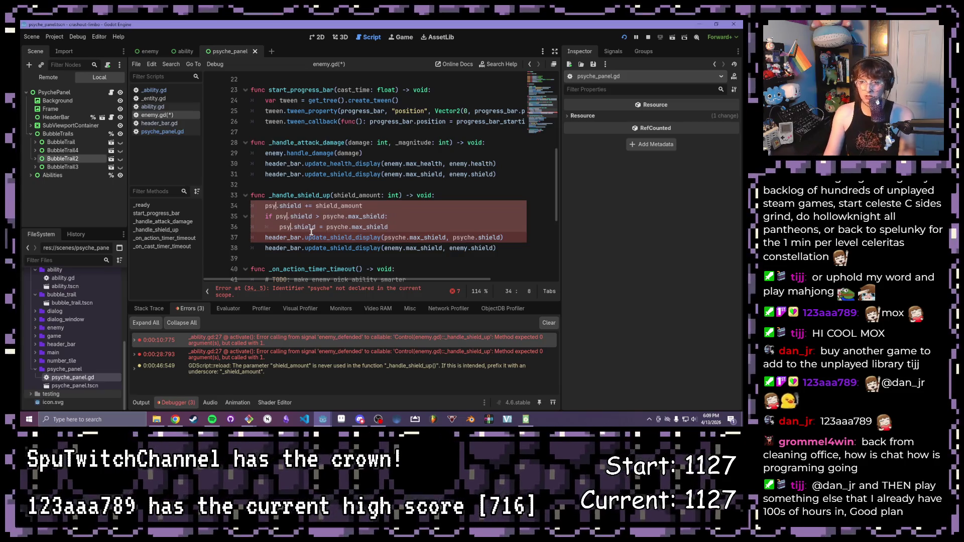
text(enemy)
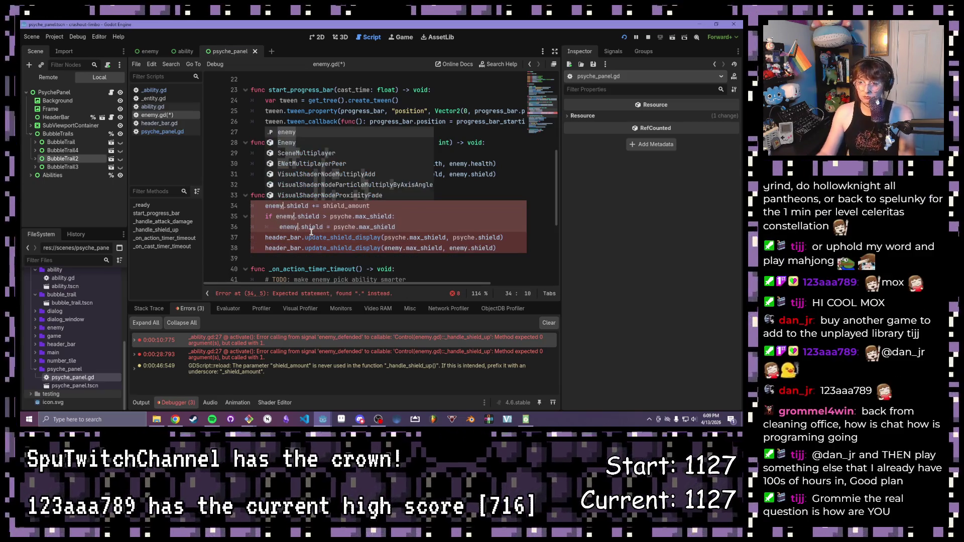
key(Escape)
click(354, 216)
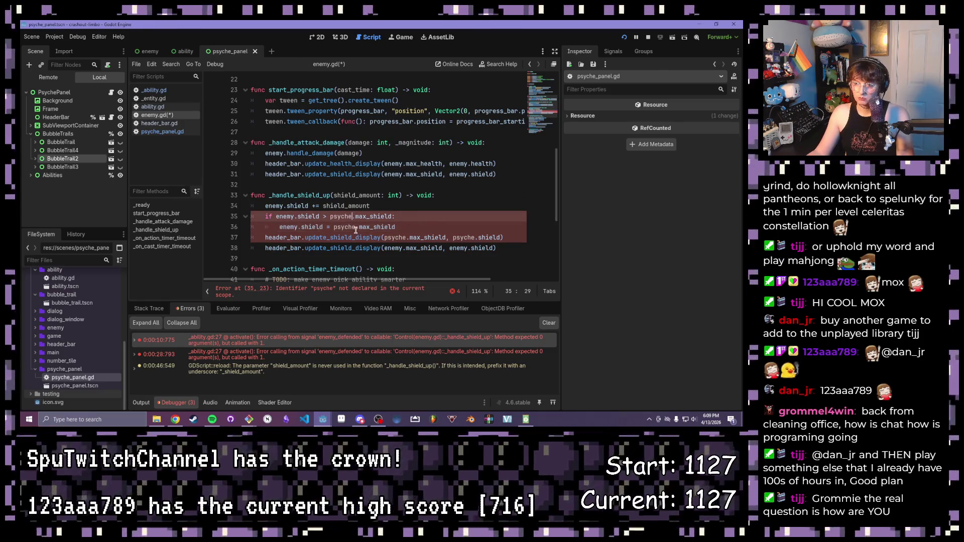
key(BackSpace)
key(BackSpace)
key(BackSpace)
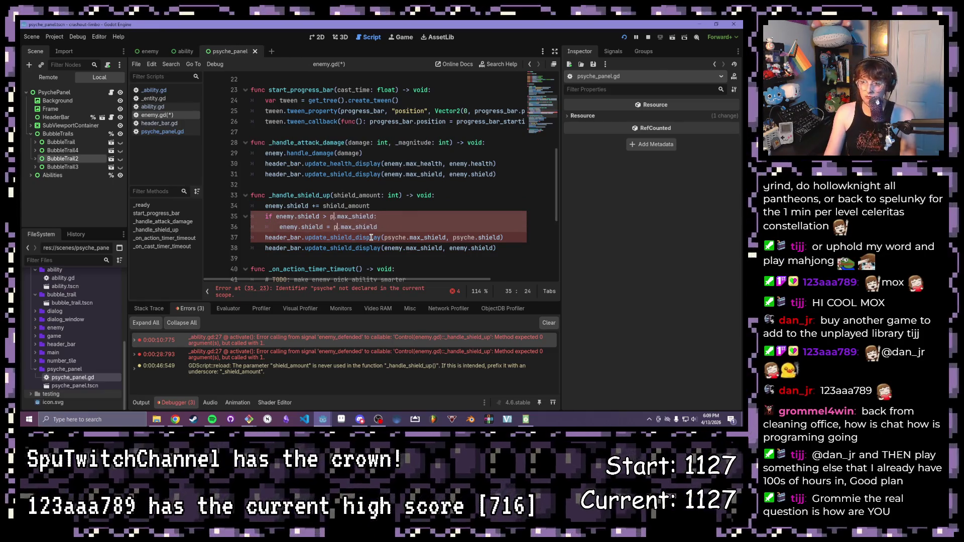
text(enemy)
key(Escape)
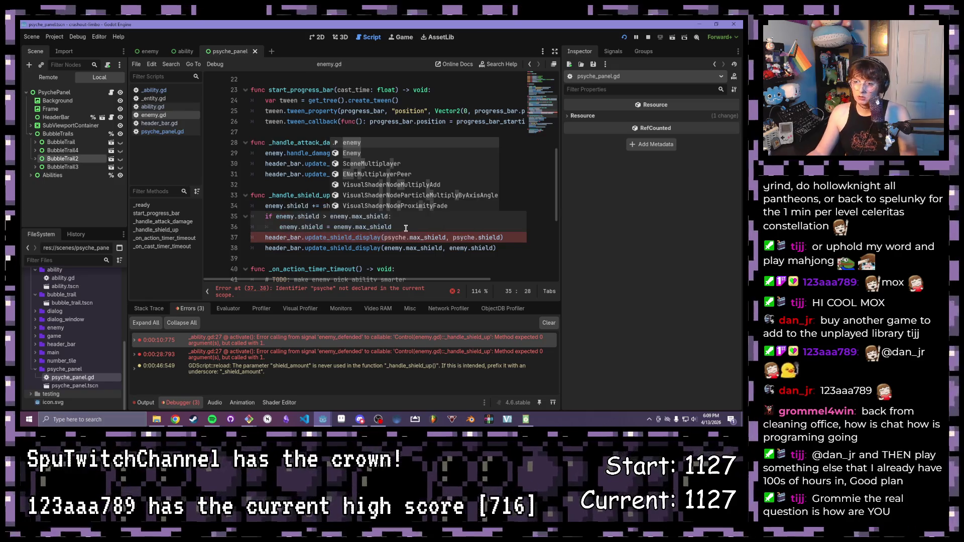
key(ctrl+s)
Step: Delete the leftover psyche shield-display line and launch the game to test
click(513, 240)
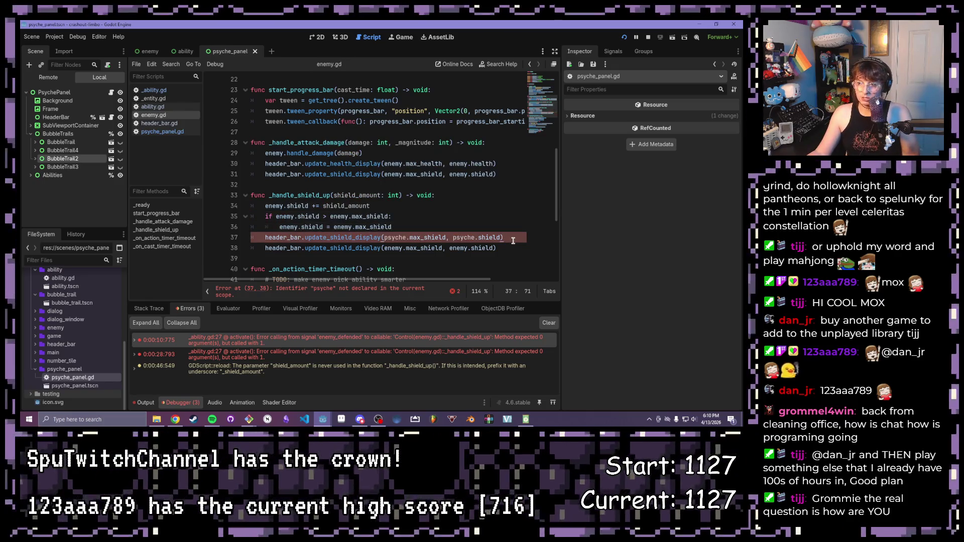
key(shift+Home)
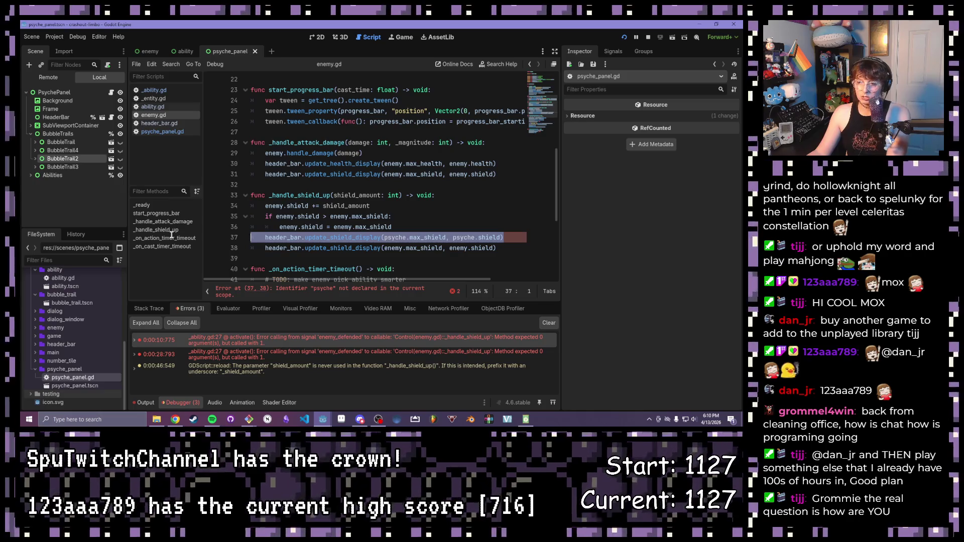
key(BackSpace)
key(BackSpace)
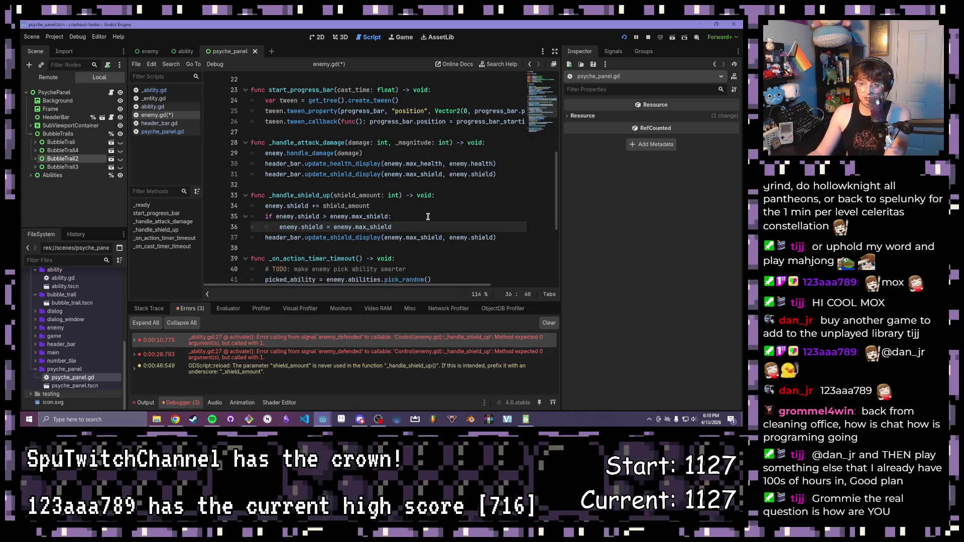
click(420, 216)
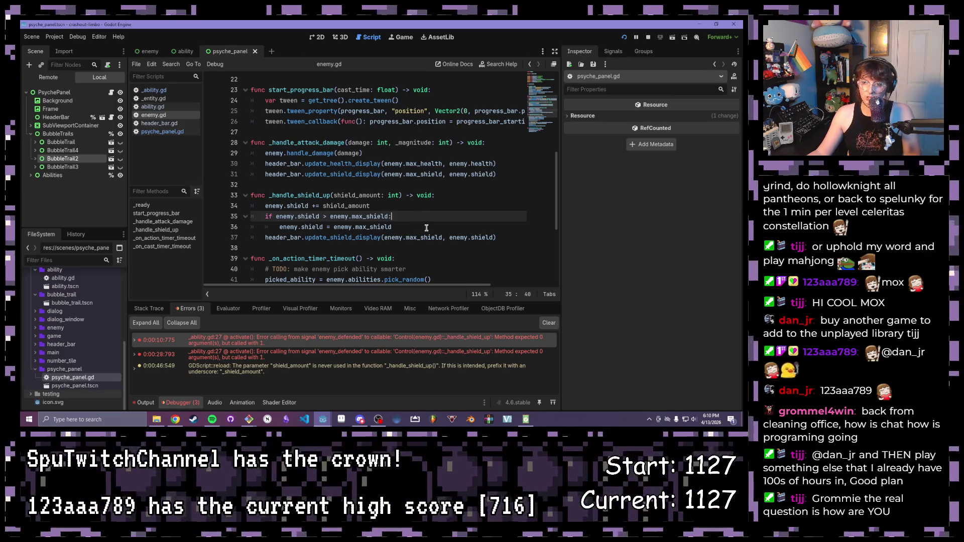
drag(427, 228, 261, 205)
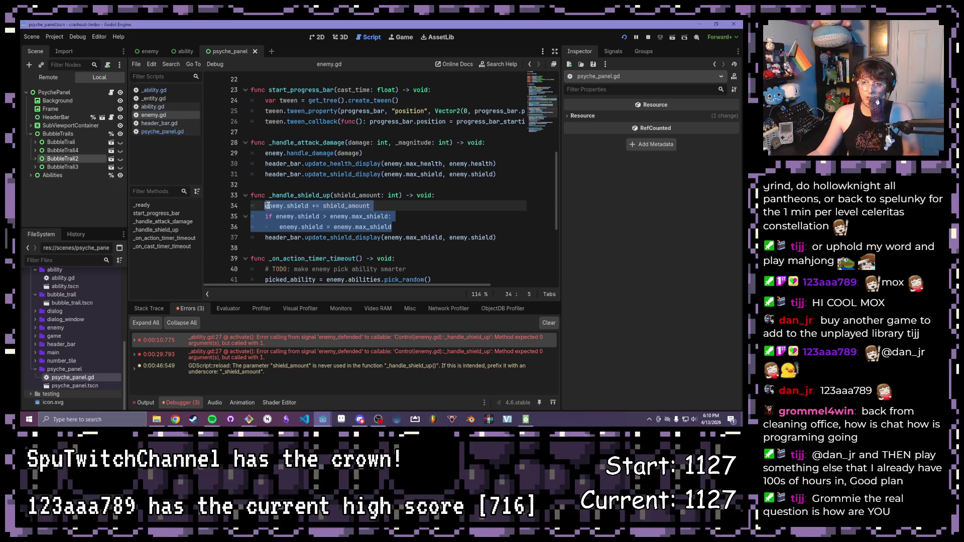
click(624, 37)
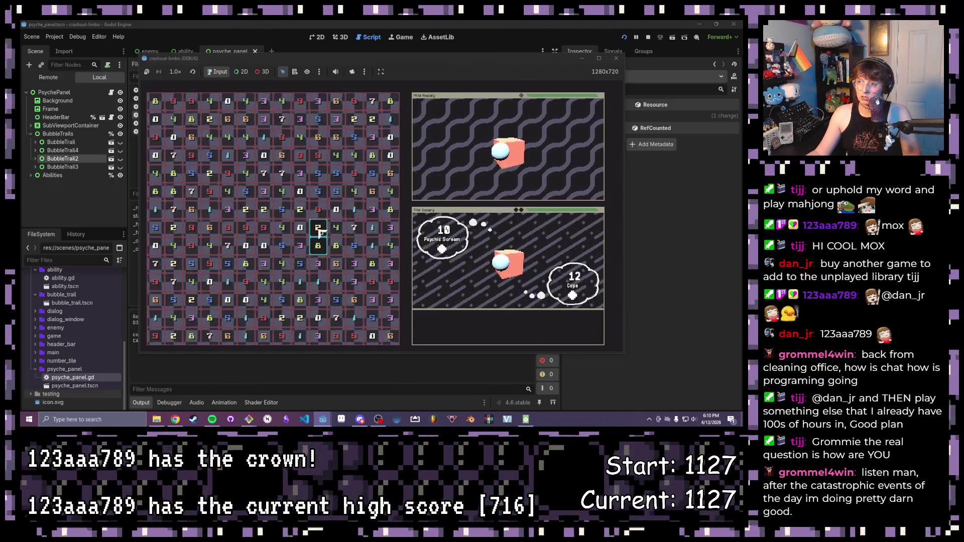
Step: Clear number-tile groups to damage Mild Anxiety and The Canary, then stop the game
click(321, 241)
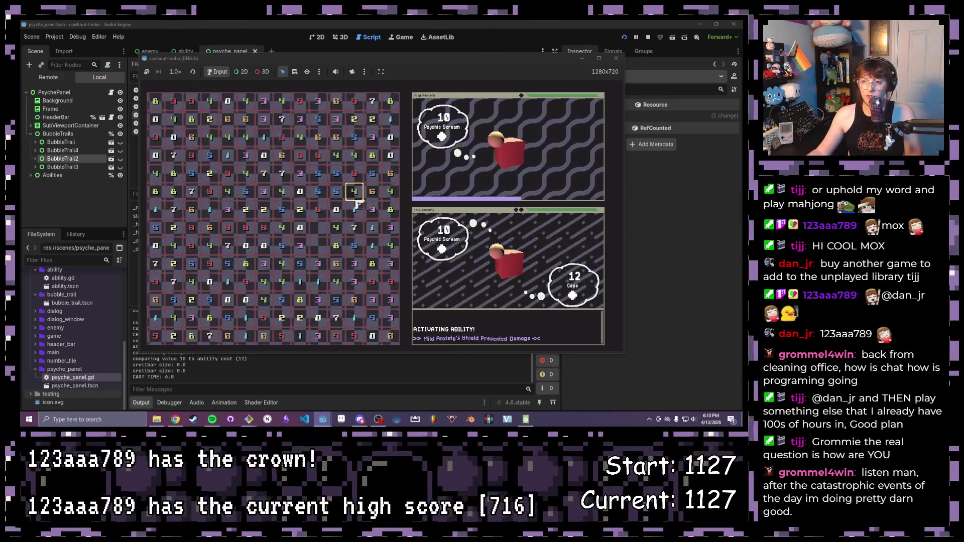
click(334, 218)
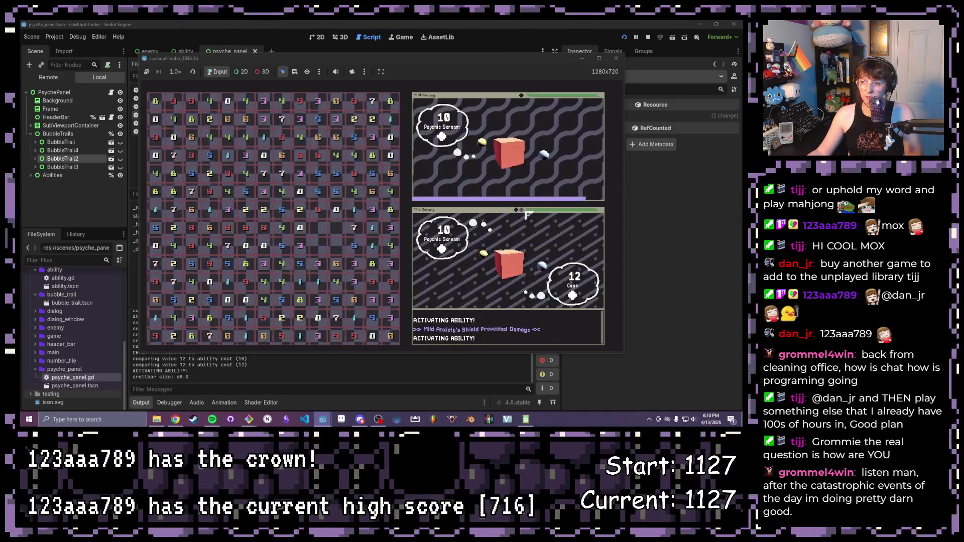
click(319, 193)
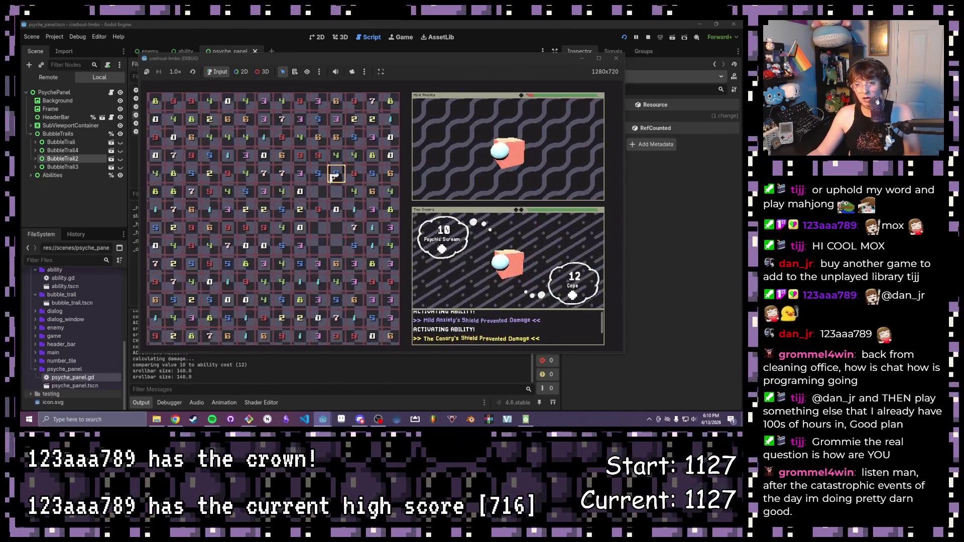
click(317, 157)
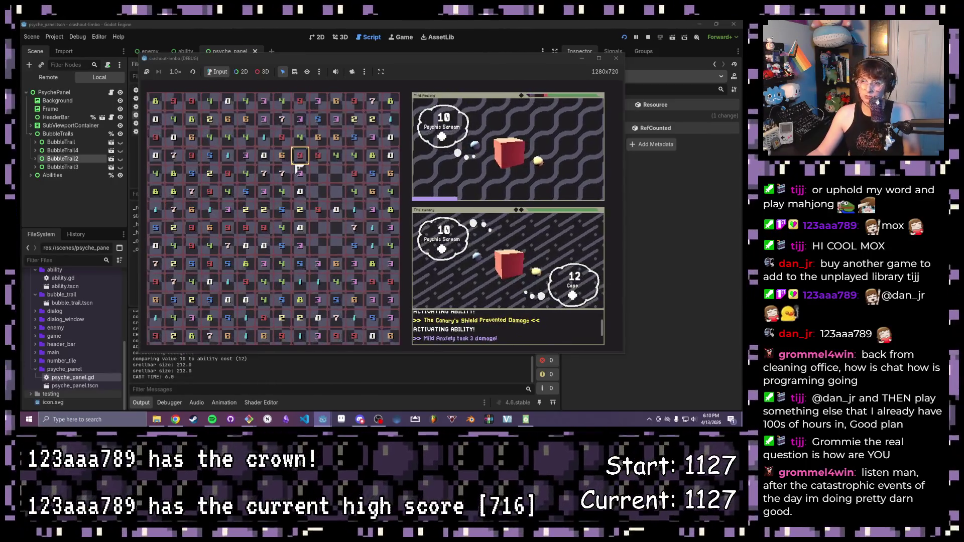
click(302, 175)
click(266, 175)
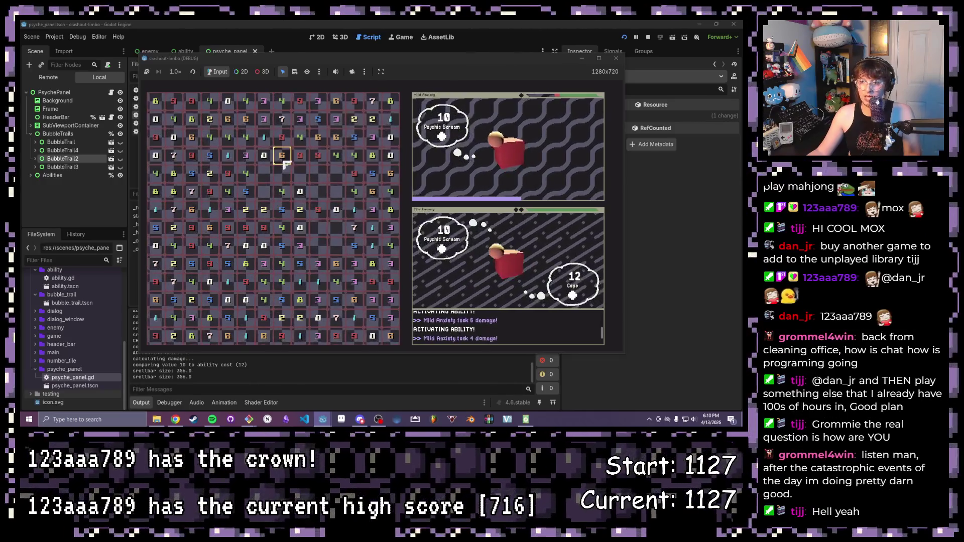
click(282, 158)
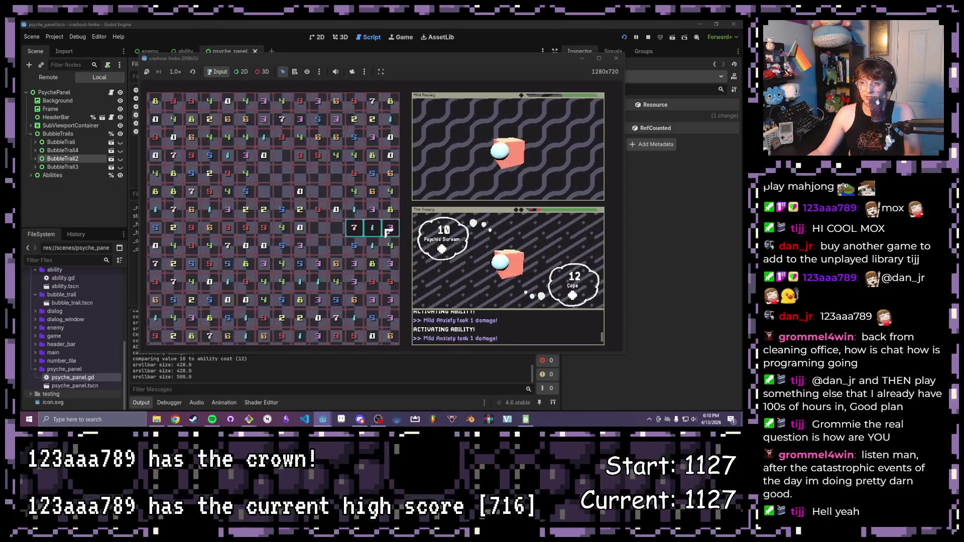
click(372, 228)
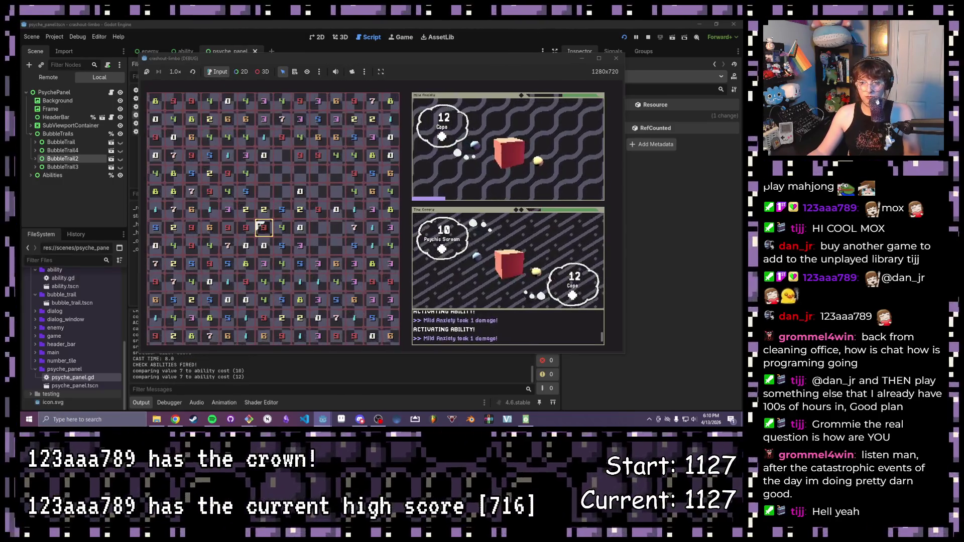
click(265, 265)
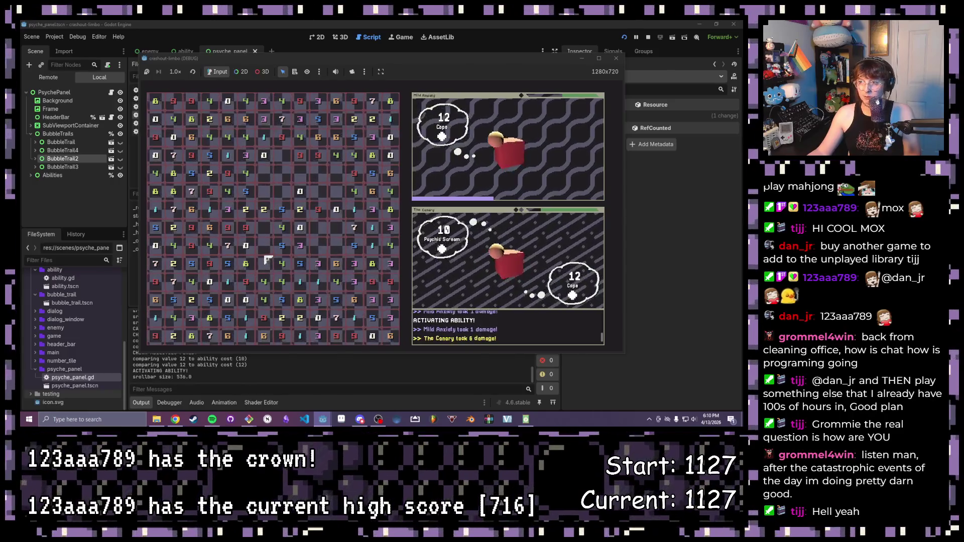
click(247, 320)
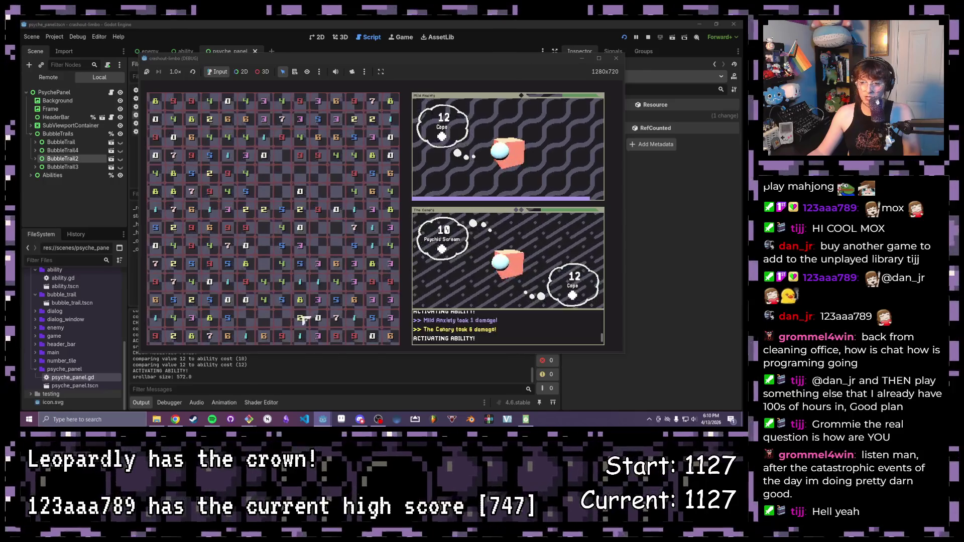
key(F8)
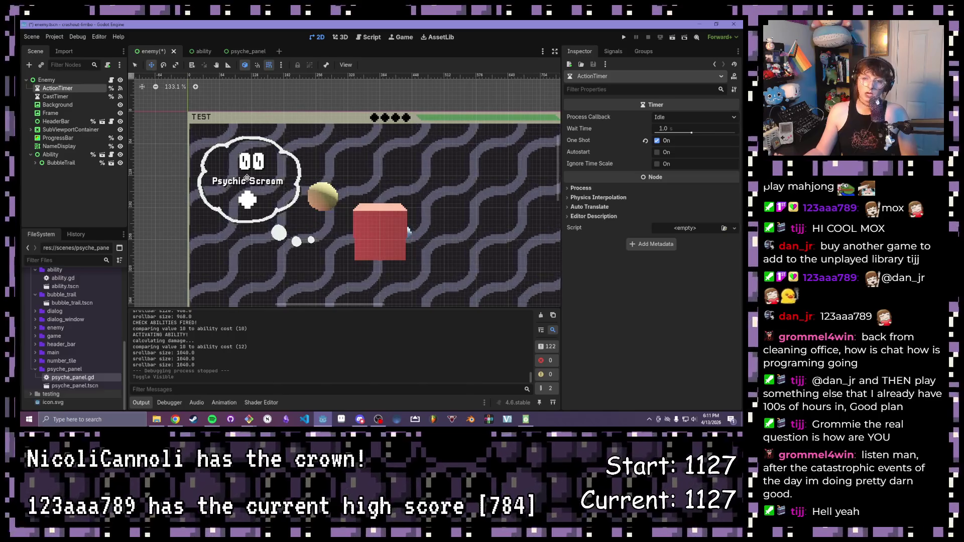
Step: Rotate the ability scene's Name label to -3.7 degrees via Layout > Transform and rerun the game
click(194, 51)
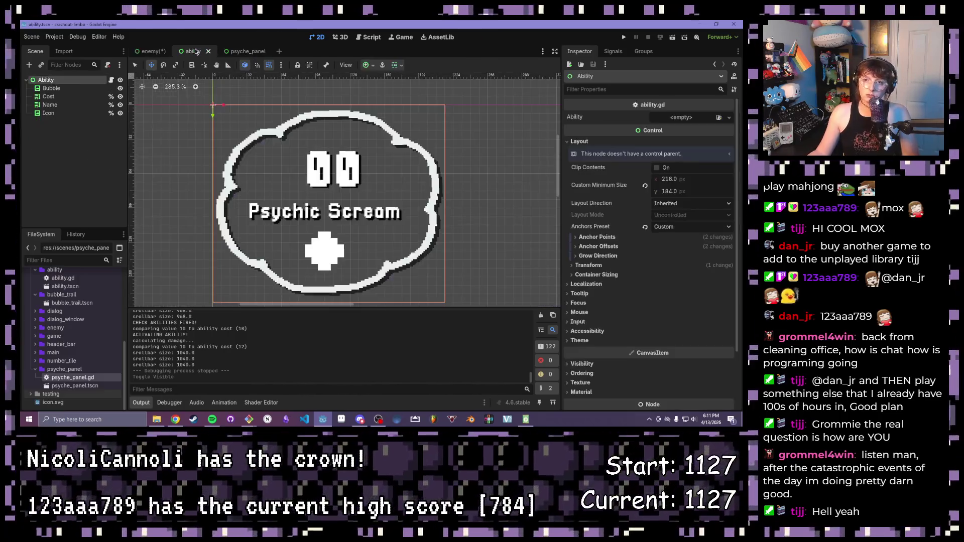
click(49, 105)
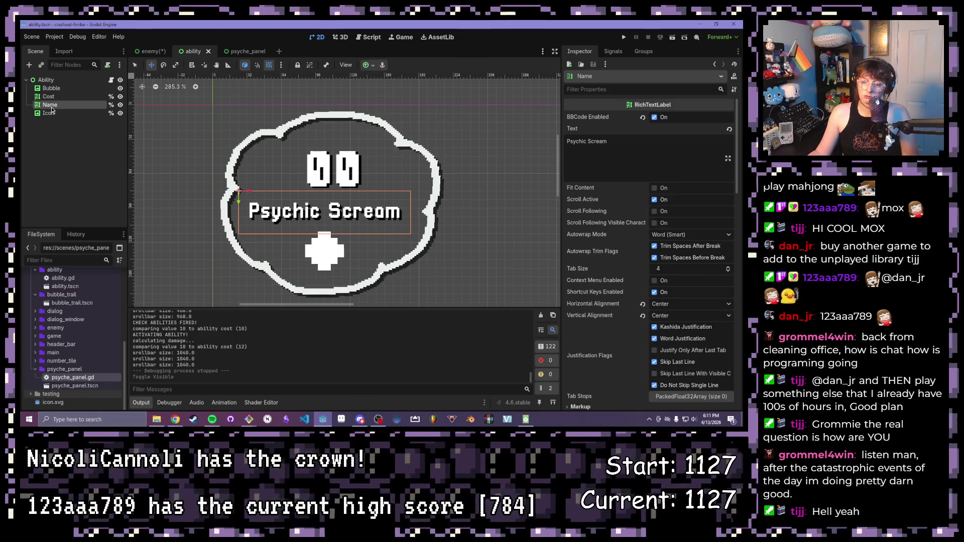
scroll(654, 257, down, 3)
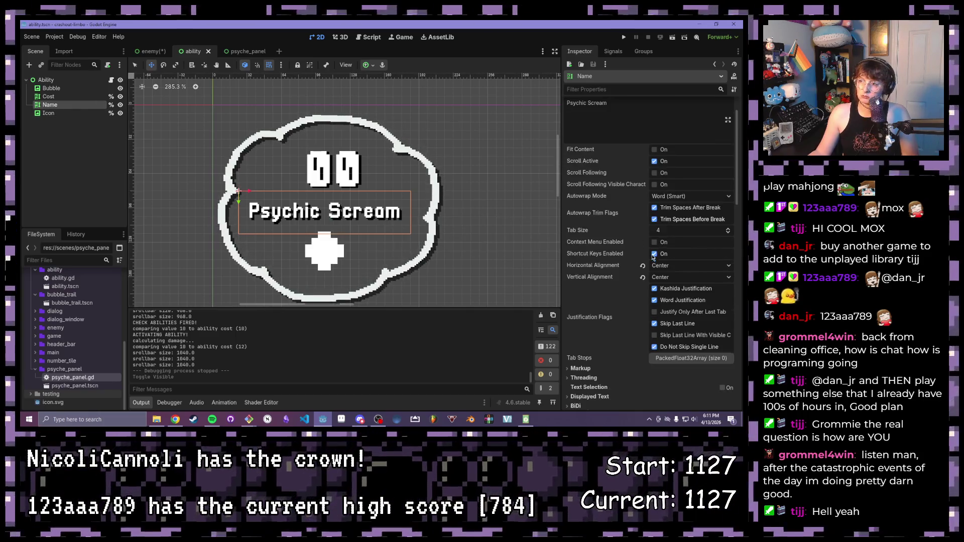
scroll(652, 258, down, 3)
scroll(650, 257, down, 3)
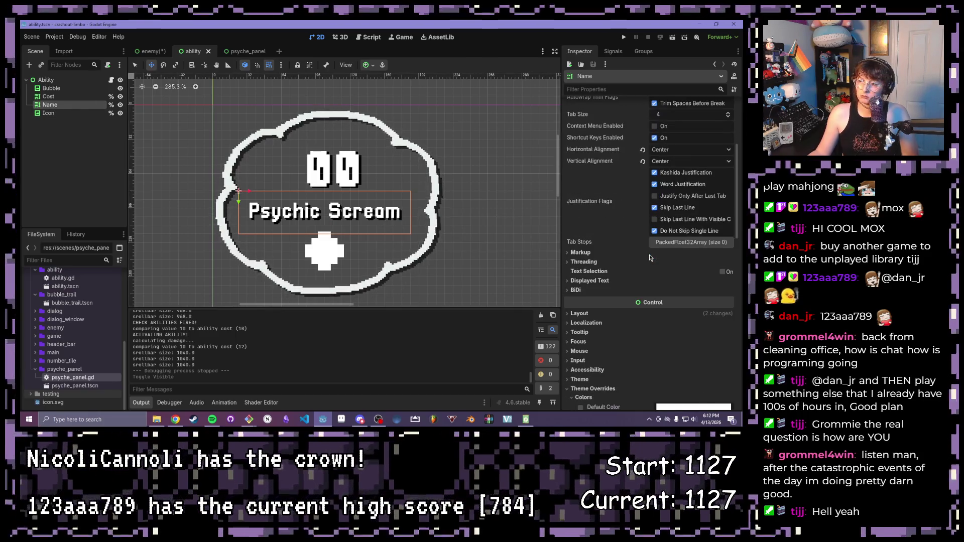
click(580, 313)
scroll(625, 329, down, 2)
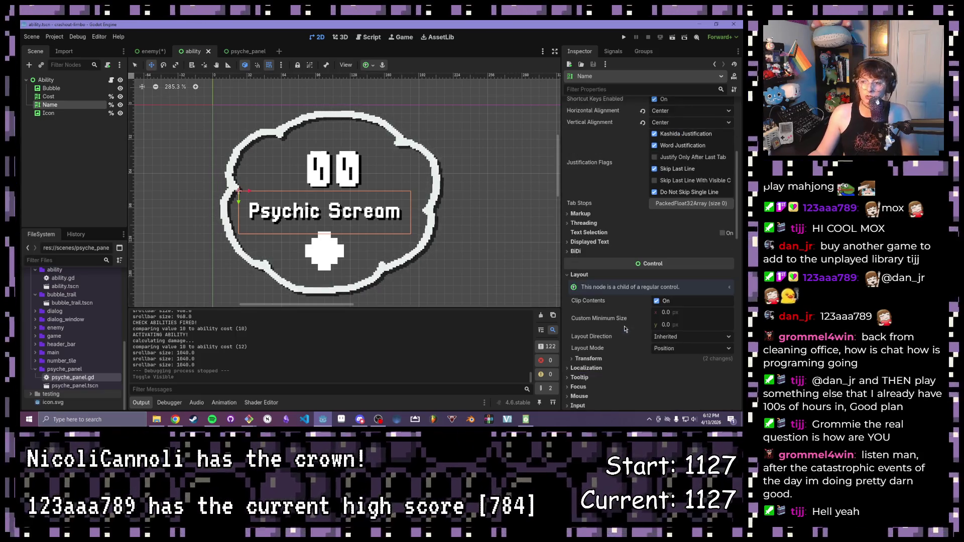
click(588, 358)
scroll(618, 366, down, 2)
scroll(617, 366, down, 2)
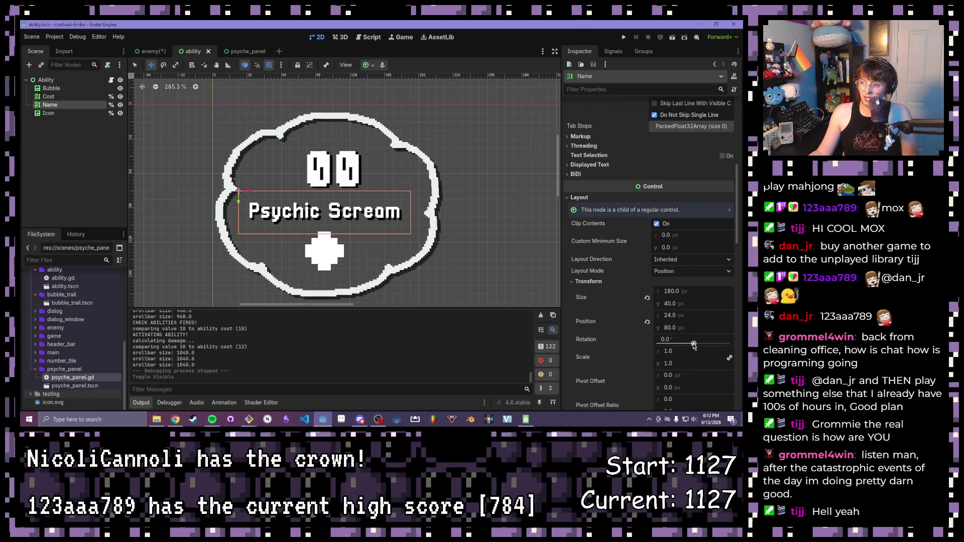
drag(694, 344, 693, 344)
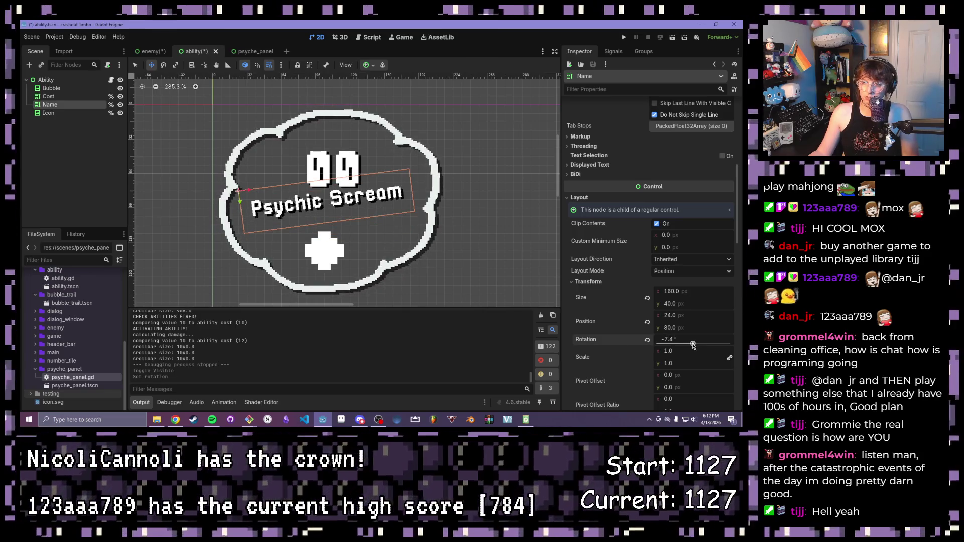
drag(692, 344, 693, 344)
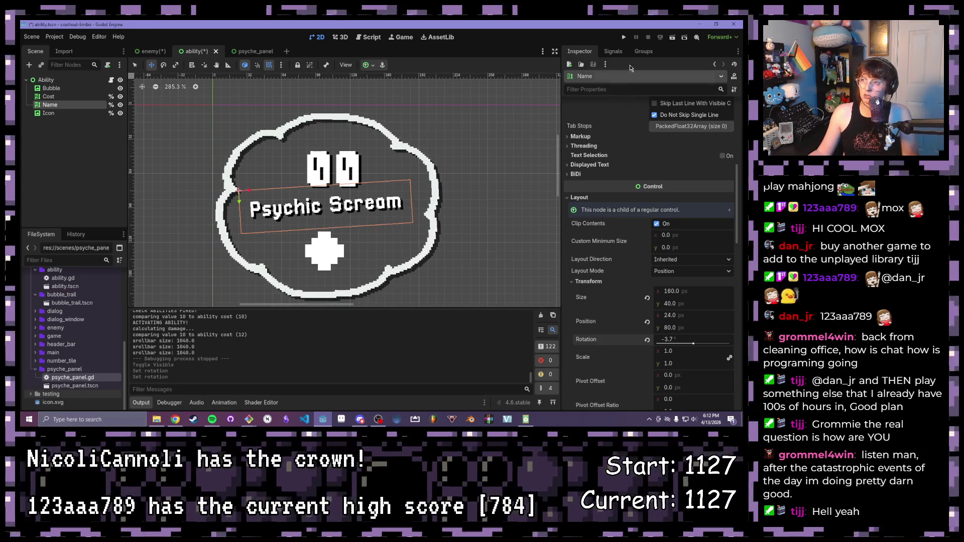
click(623, 37)
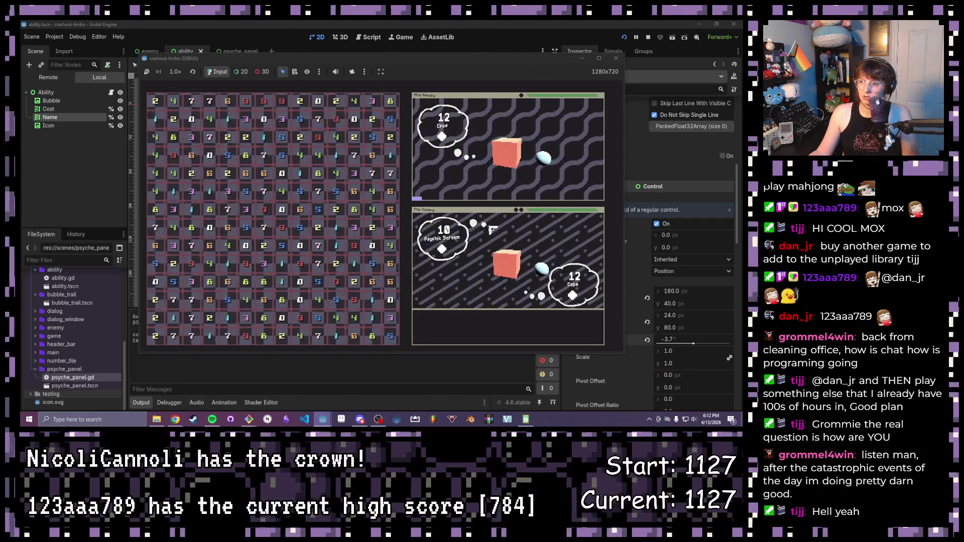
Step: Maximize the game window and clear matching tile groups to damage The Canary
click(600, 59)
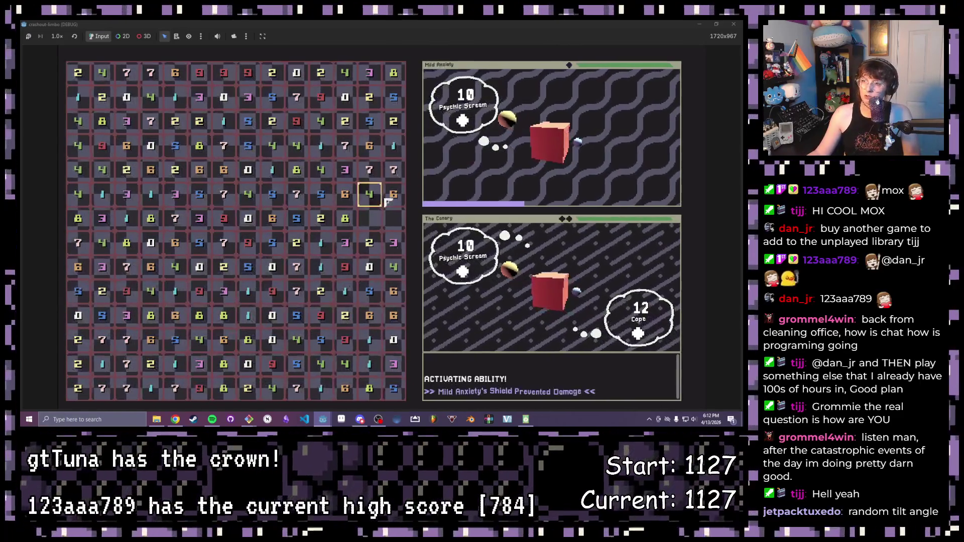
click(346, 219)
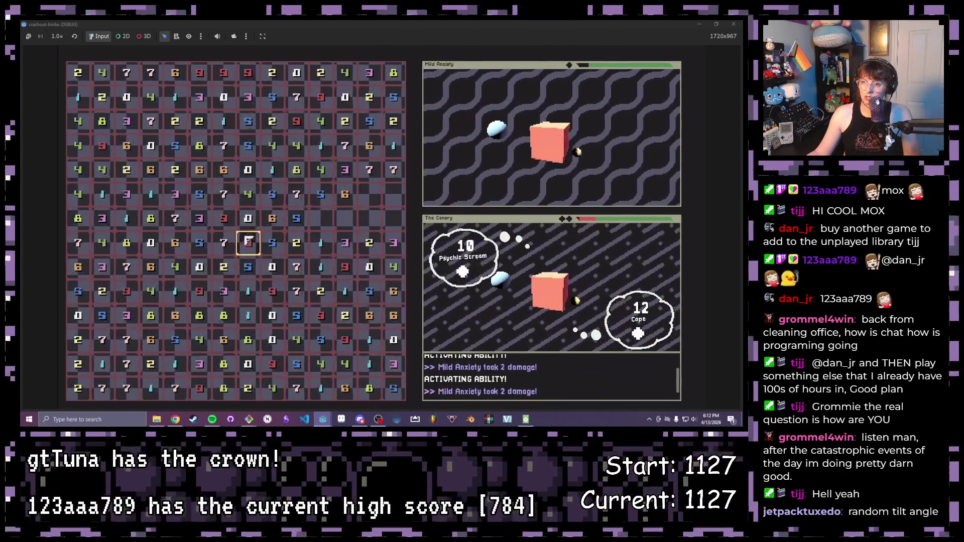
click(175, 219)
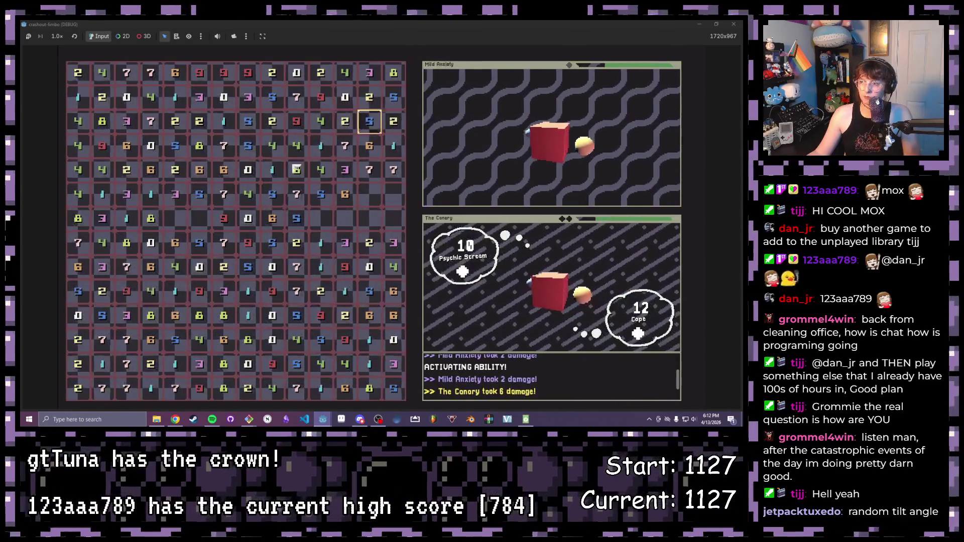
click(344, 340)
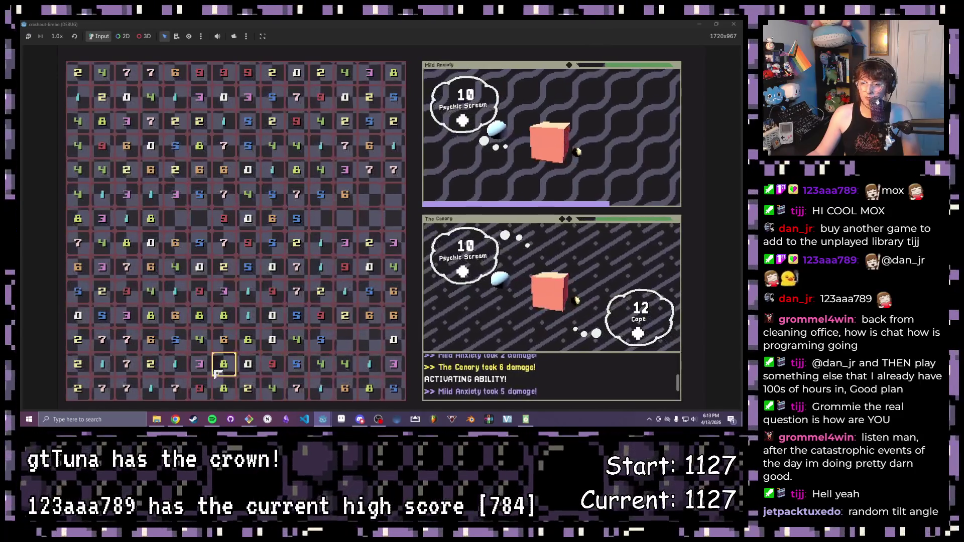
click(231, 392)
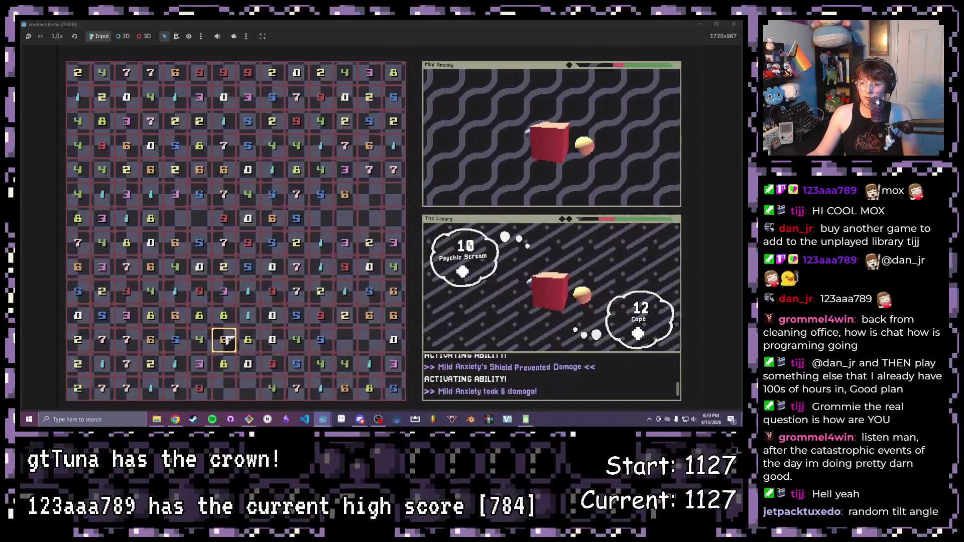
click(272, 267)
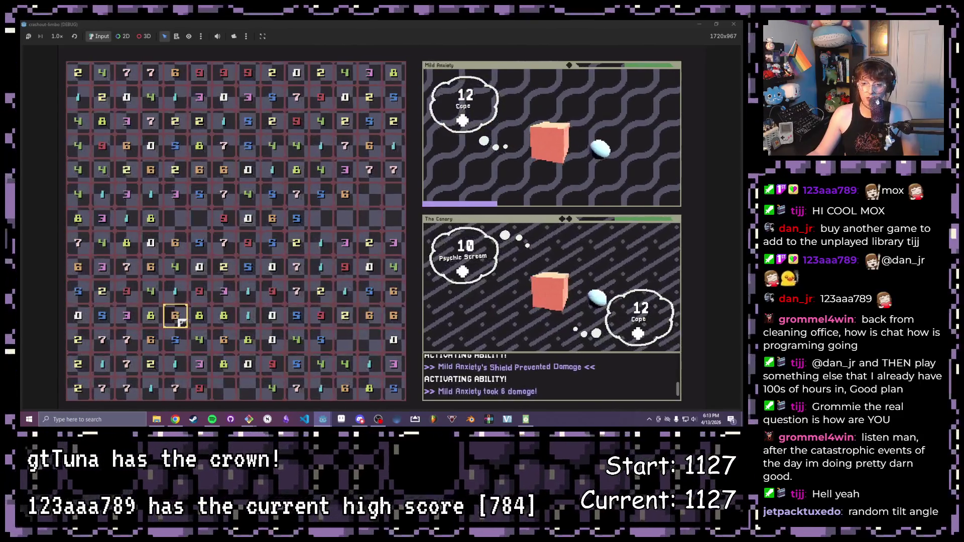
click(175, 340)
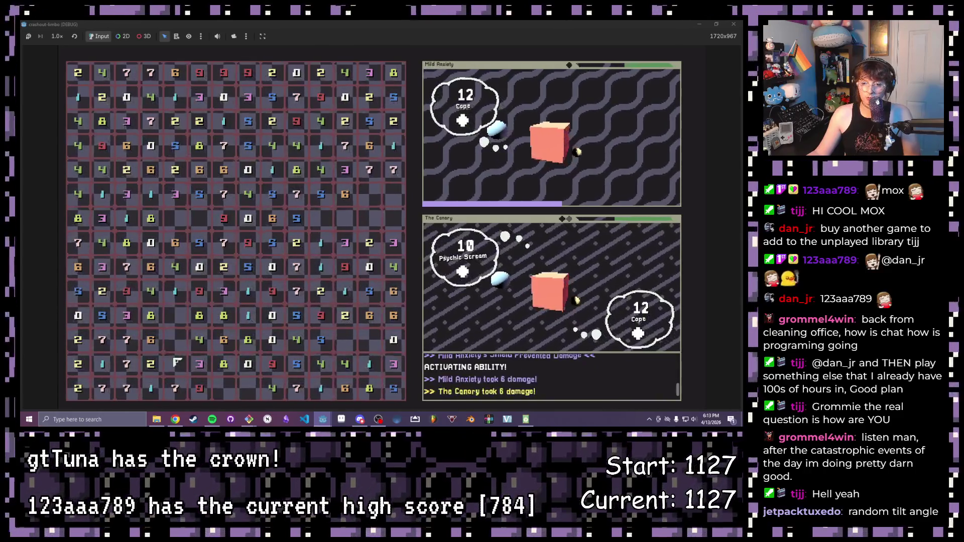
click(128, 339)
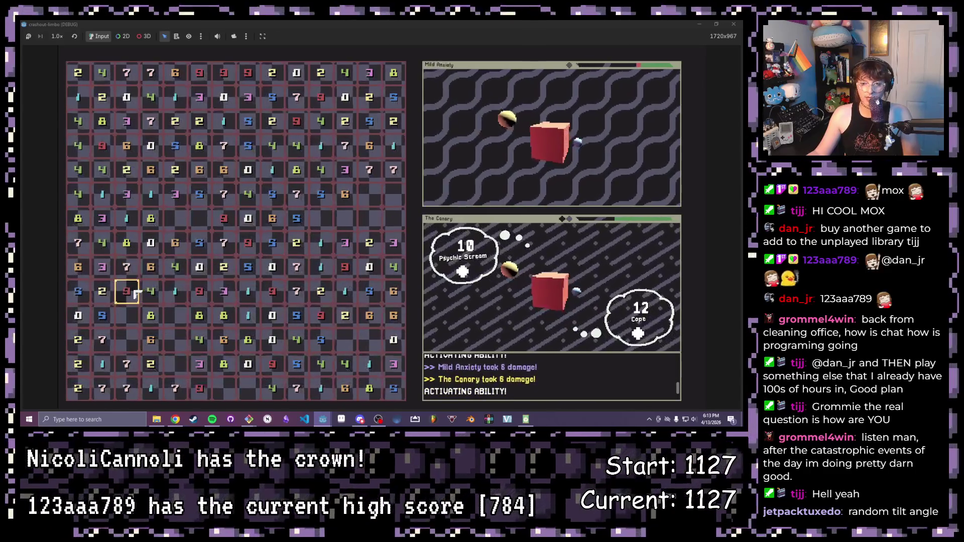
click(151, 221)
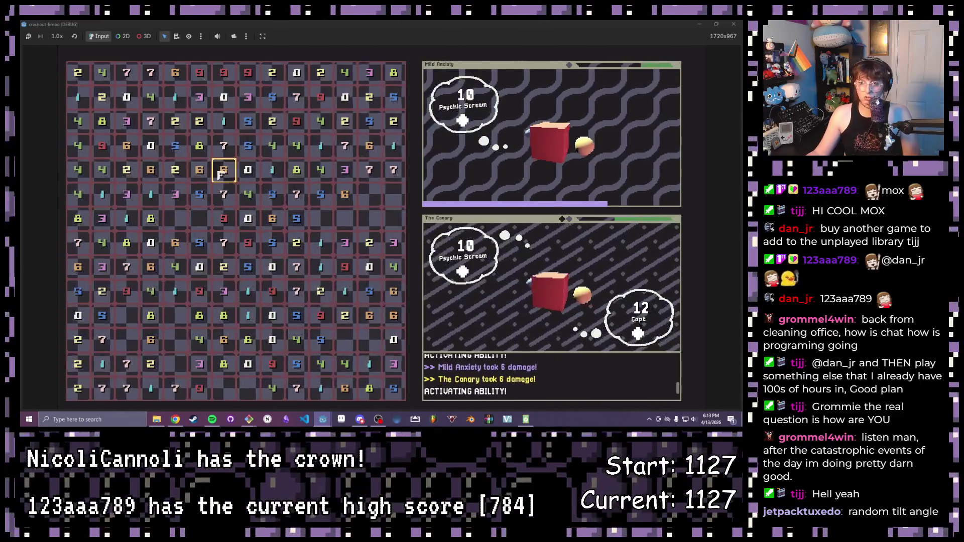
click(200, 172)
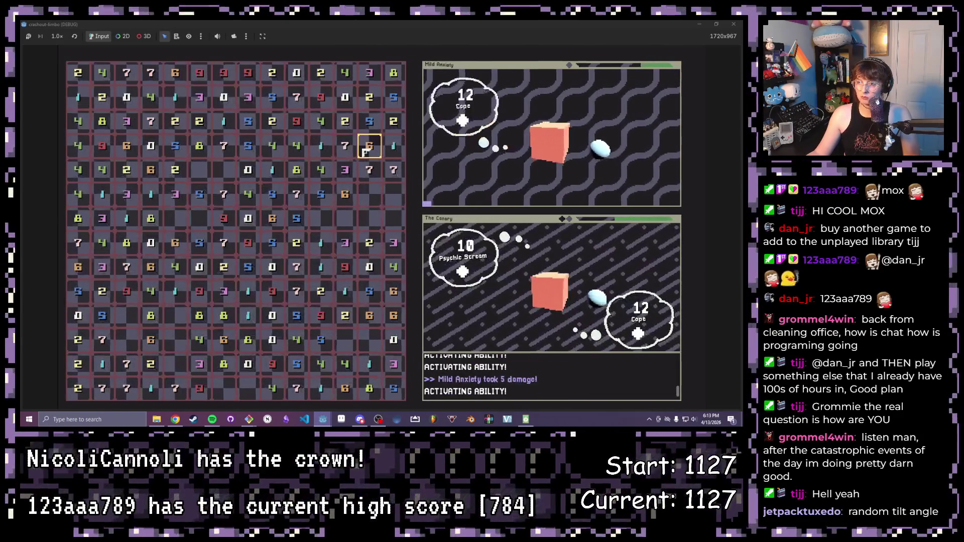
Step: Keep chaining and clearing tiles until Mild Anxiety is defeated
drag(393, 169, 391, 318)
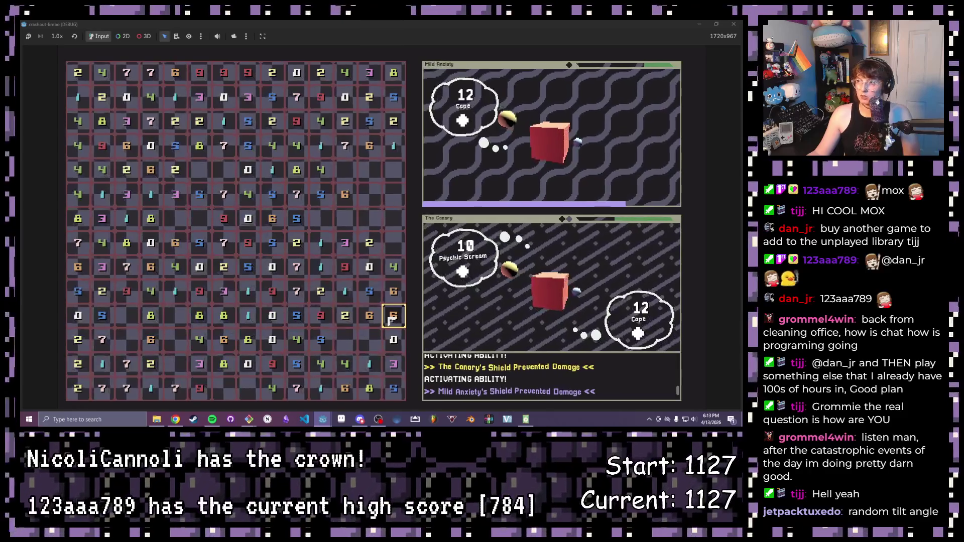
click(394, 317)
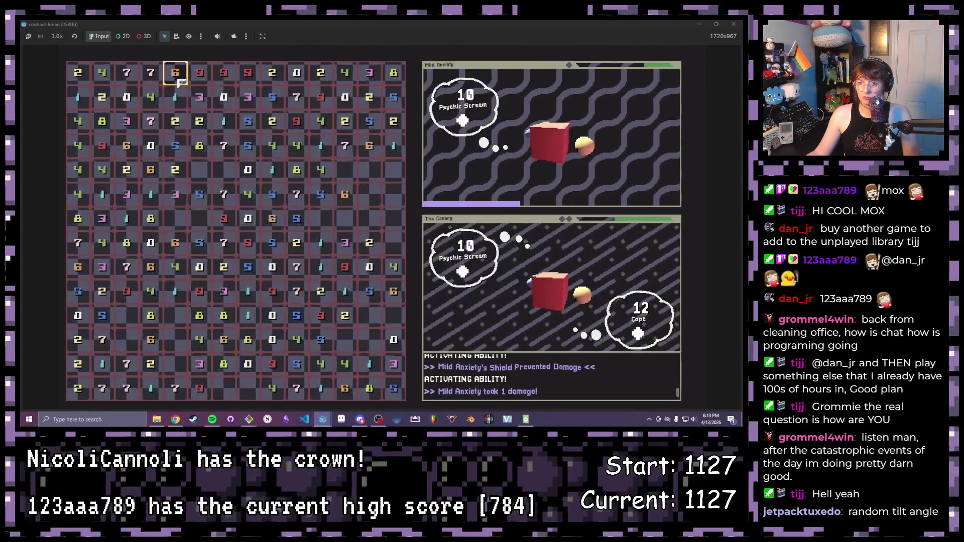
click(102, 123)
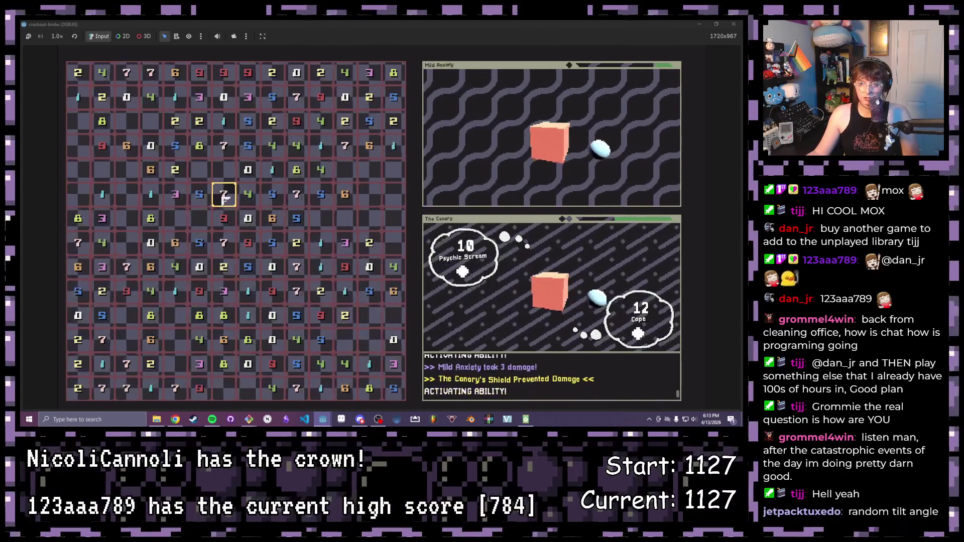
click(223, 243)
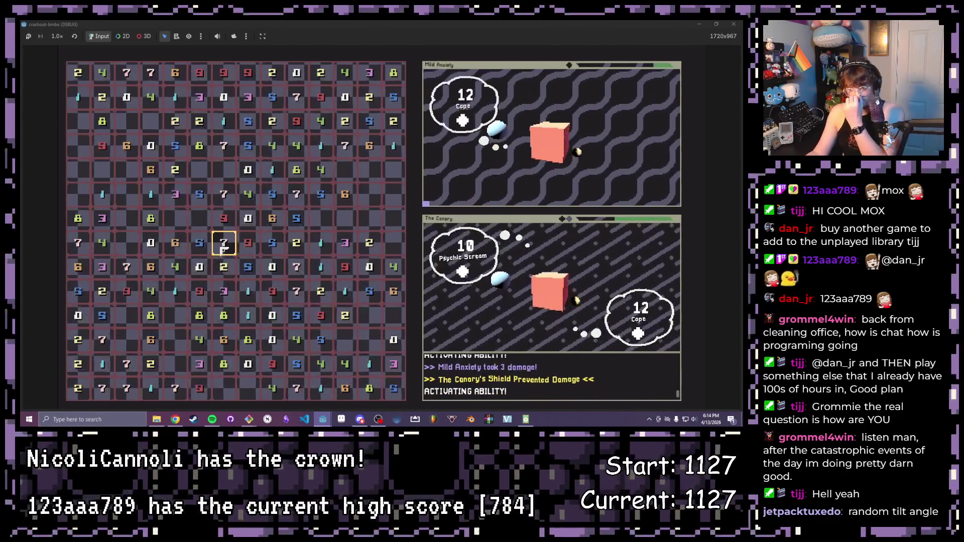
click(176, 269)
click(152, 268)
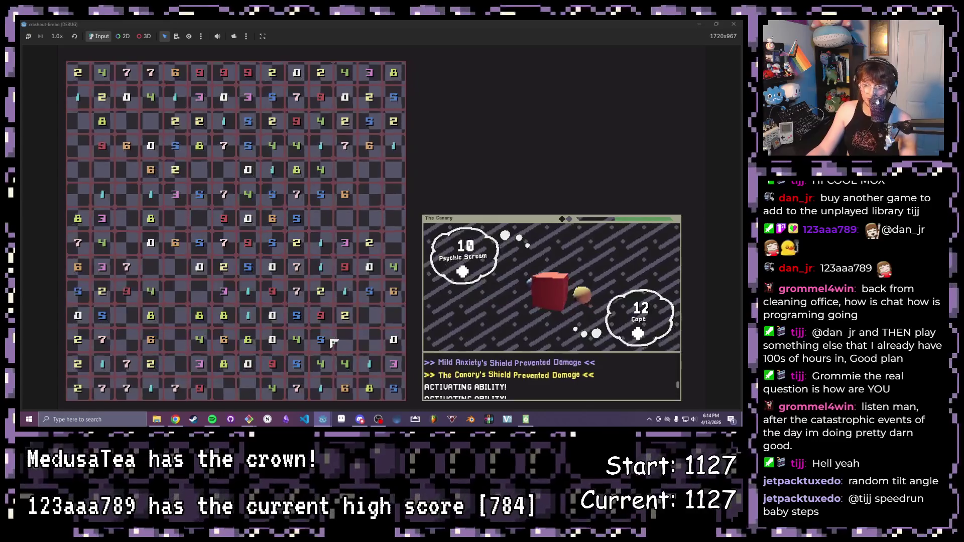
click(322, 316)
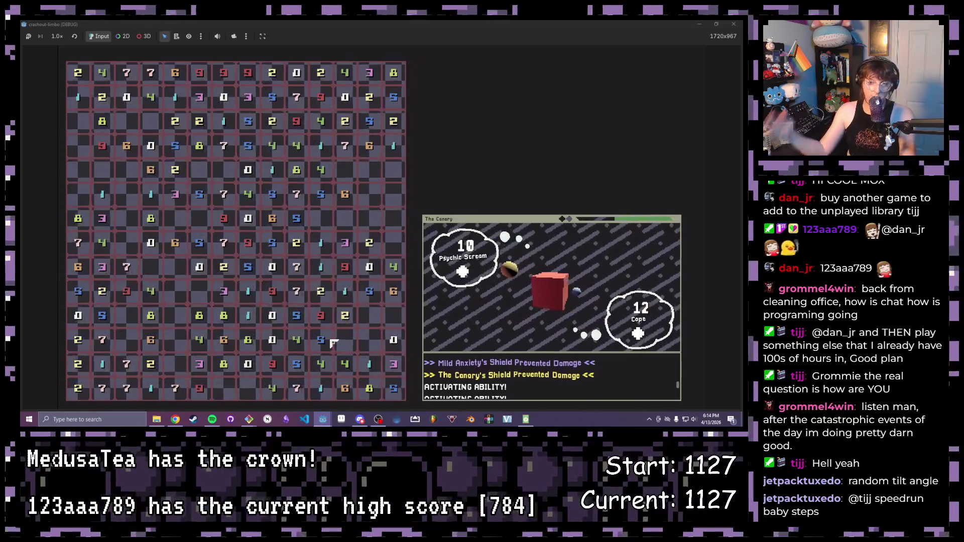
click(199, 196)
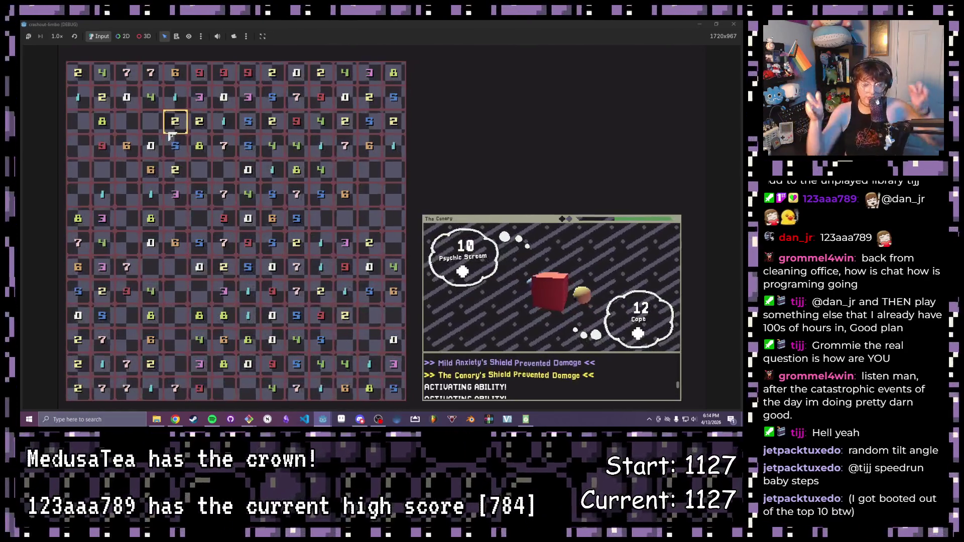
click(150, 170)
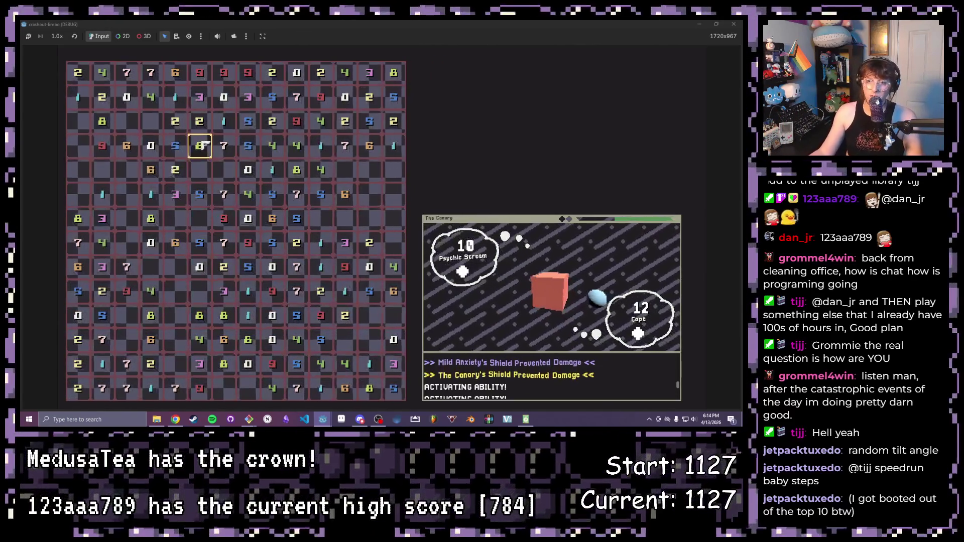
click(199, 122)
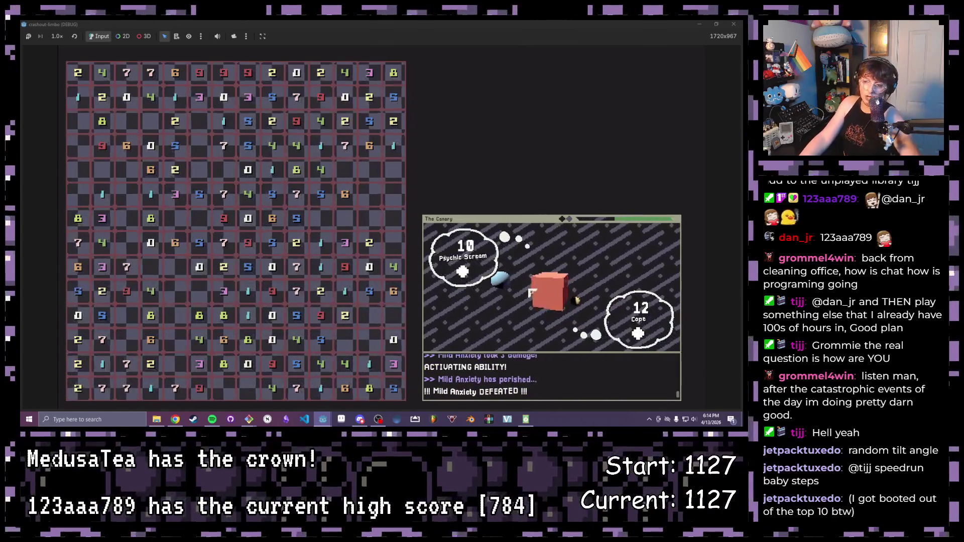
Step: Make the enemy's Ability children editable, hide Cost, move the Name label higher, and save
key(F8)
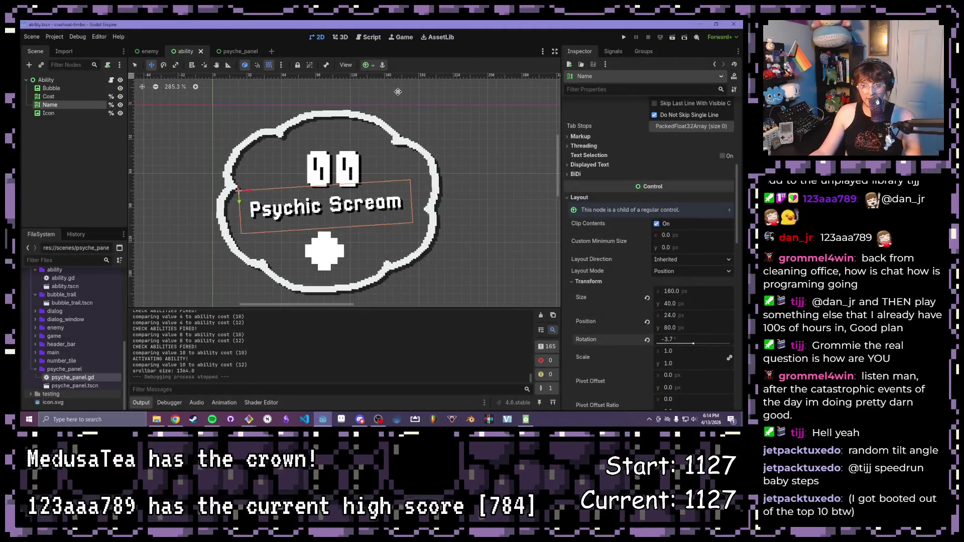
click(150, 51)
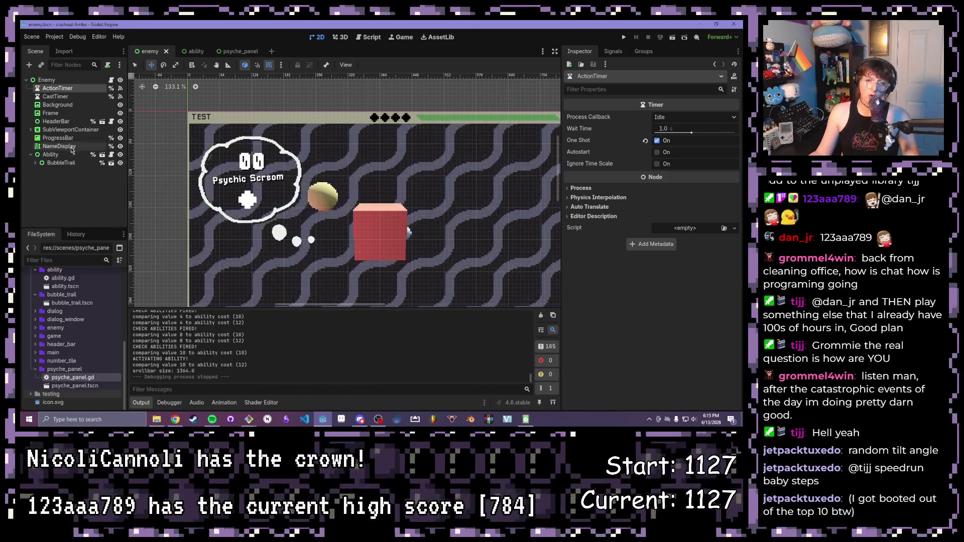
right_click(44, 159)
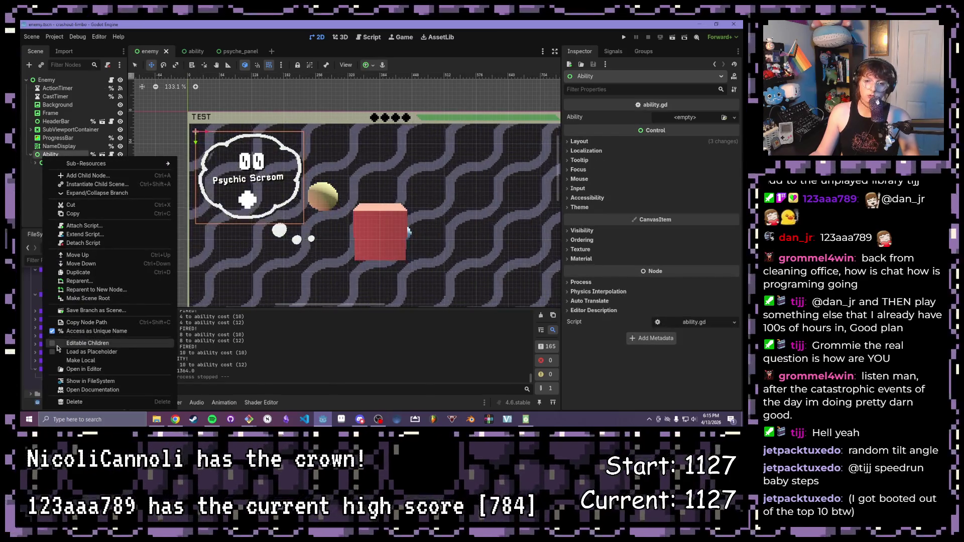
click(87, 342)
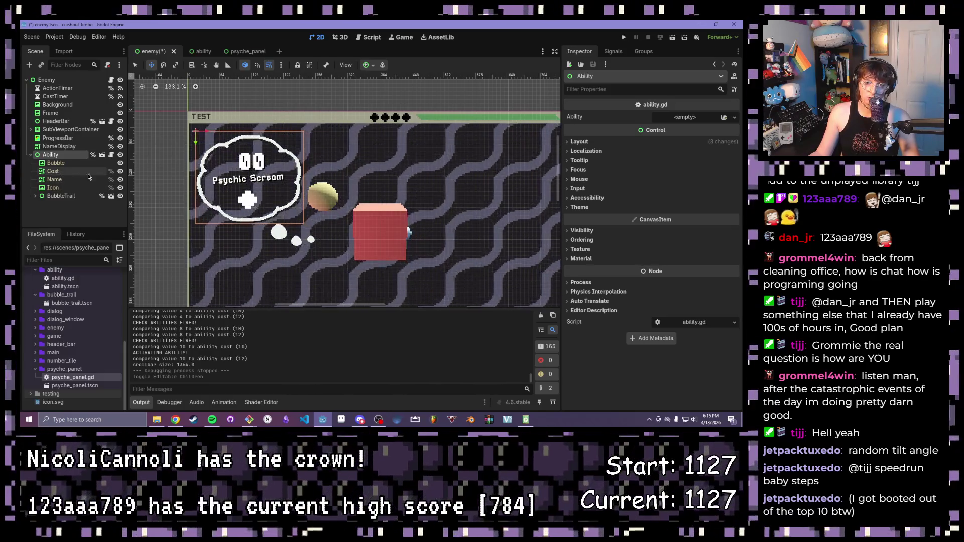
click(119, 171)
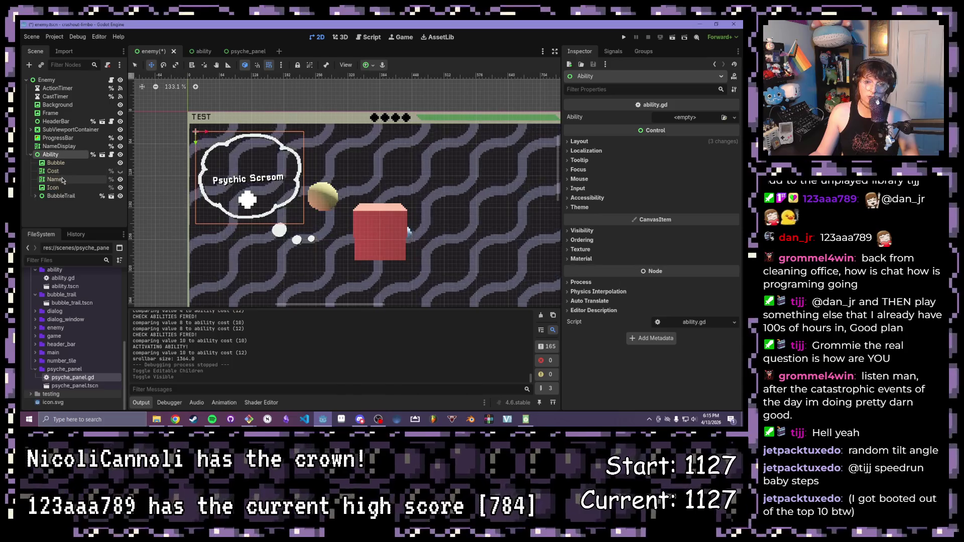
click(55, 179)
drag(235, 183, 240, 172)
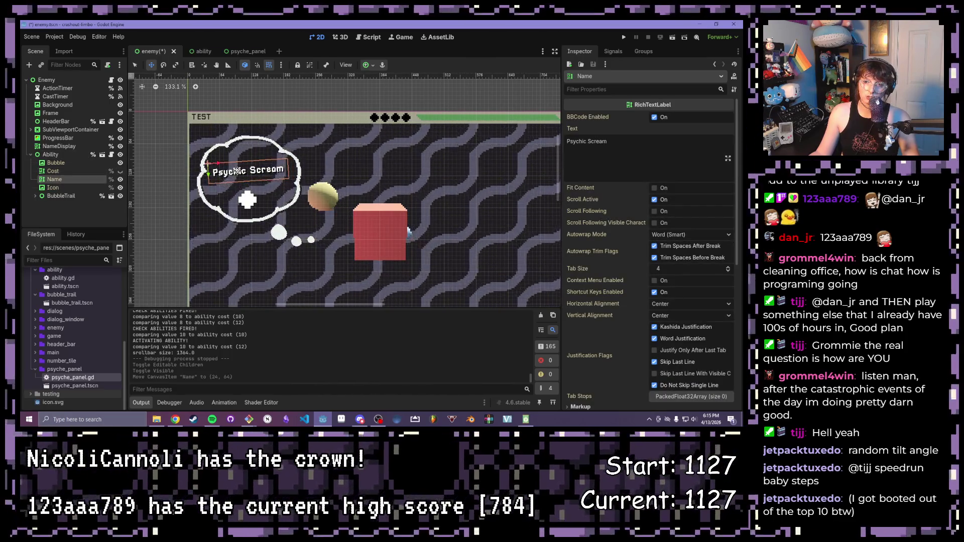
key(ctrl+s)
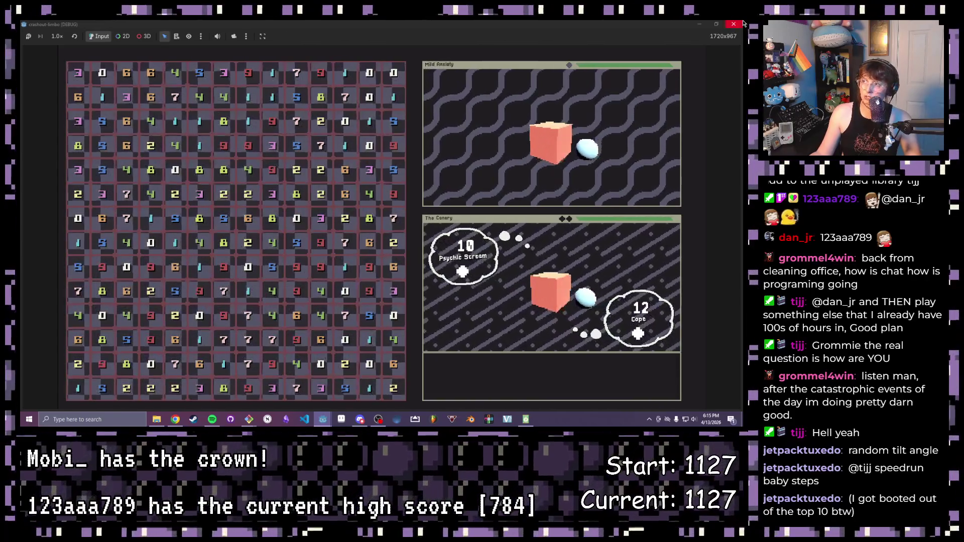
key(F8)
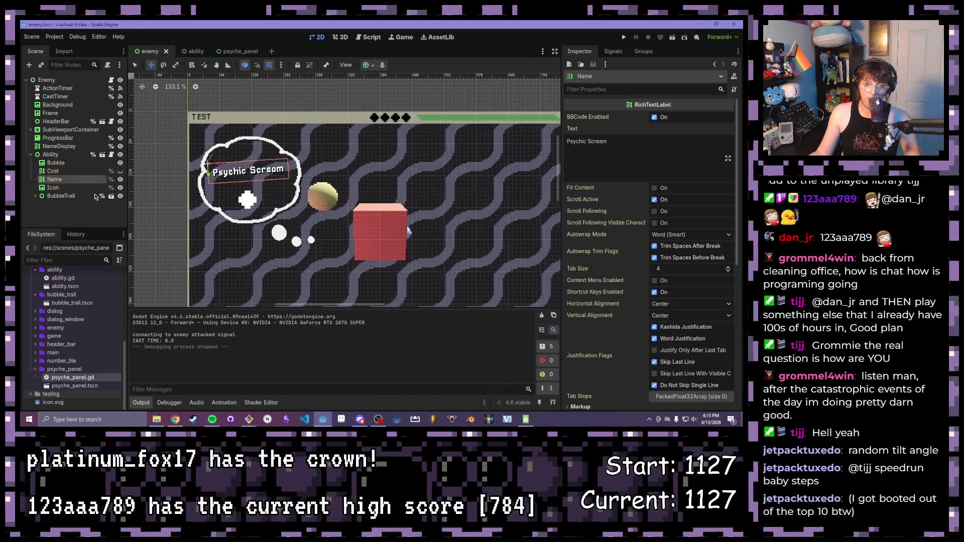
scroll(631, 226, down, 5)
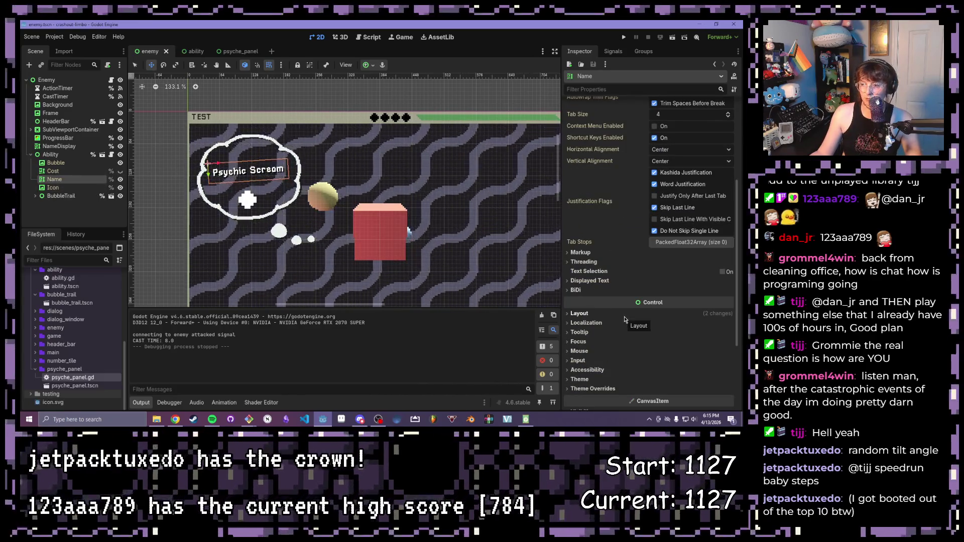
scroll(586, 365, down, 3)
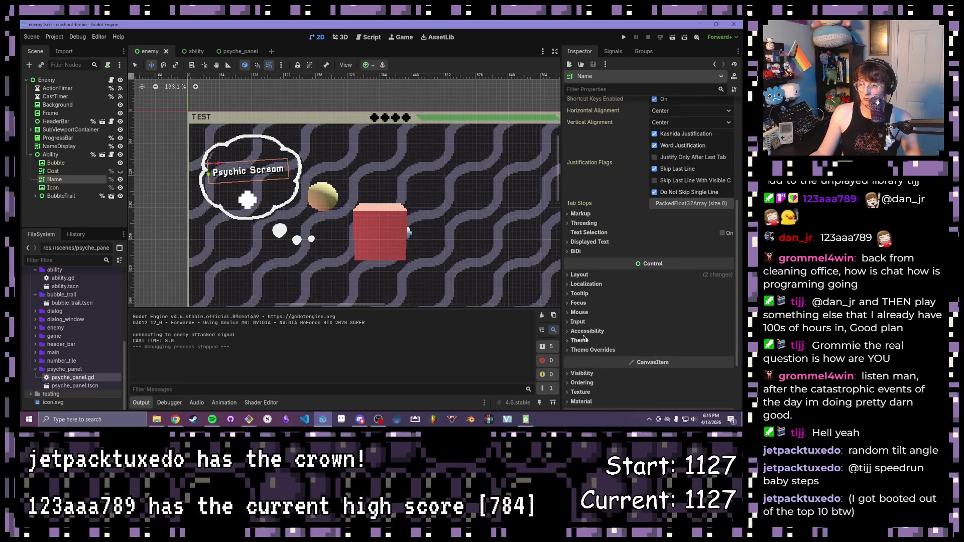
Step: Override the Name label's normal font size to 24 and enable Fit Content
click(592, 349)
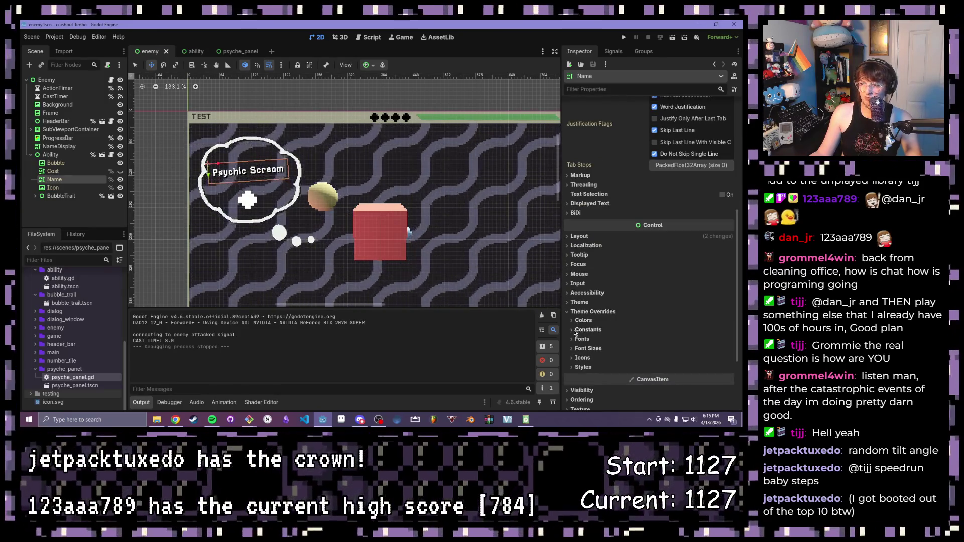
click(587, 348)
click(728, 359)
click(729, 356)
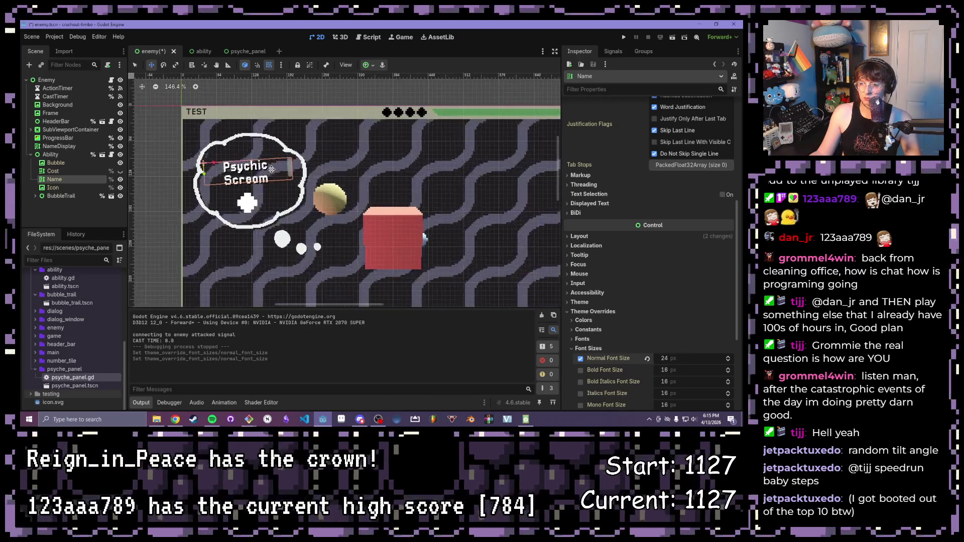
scroll(409, 230, up, 3)
scroll(609, 206, up, 4)
scroll(609, 205, up, 4)
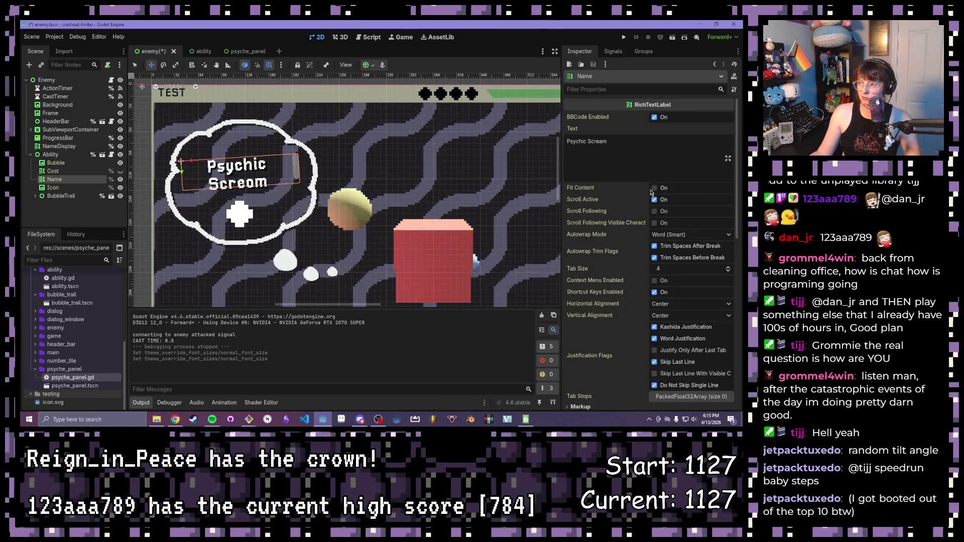
click(655, 188)
scroll(307, 101, down, 3)
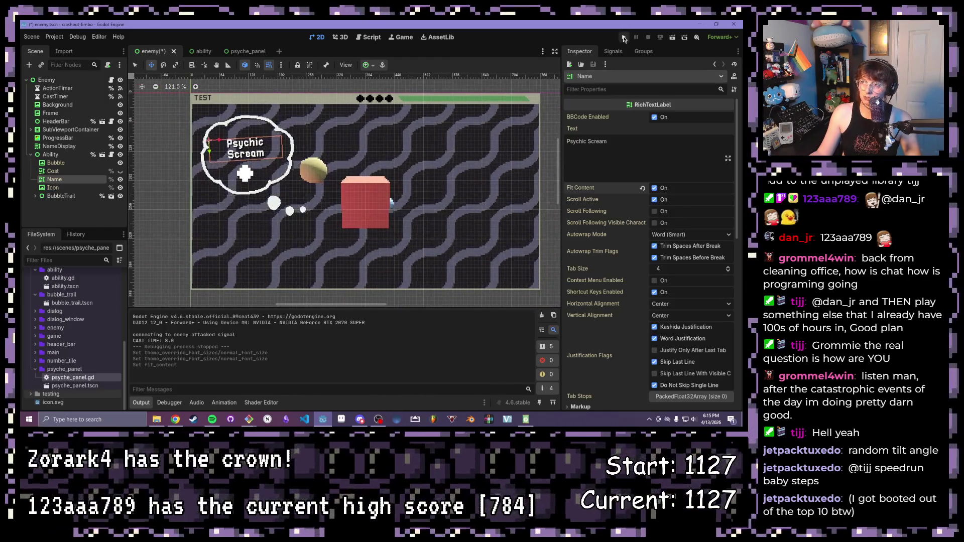
Step: Run briefly, nudge the Name label up one step, and relaunch the game
key(F5)
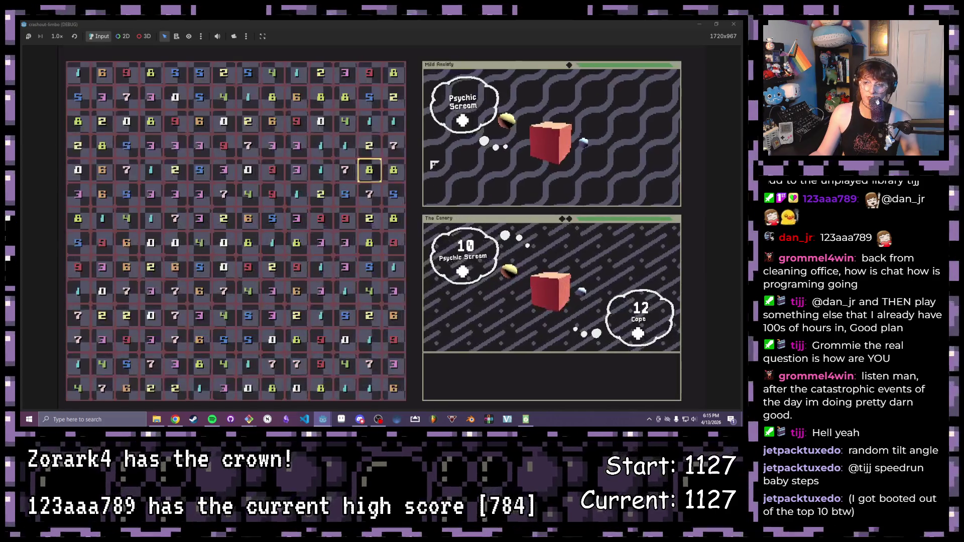
key(F8)
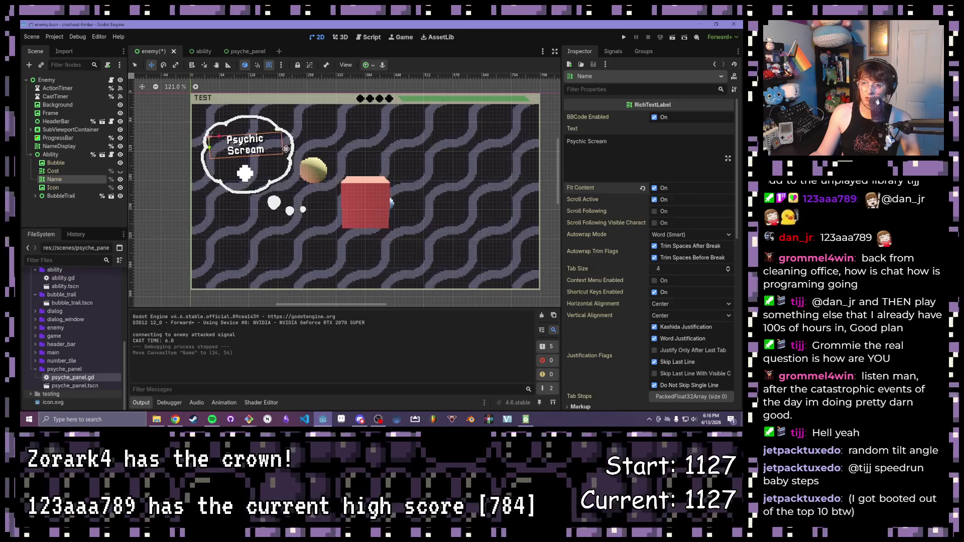
key(Up)
key(F5)
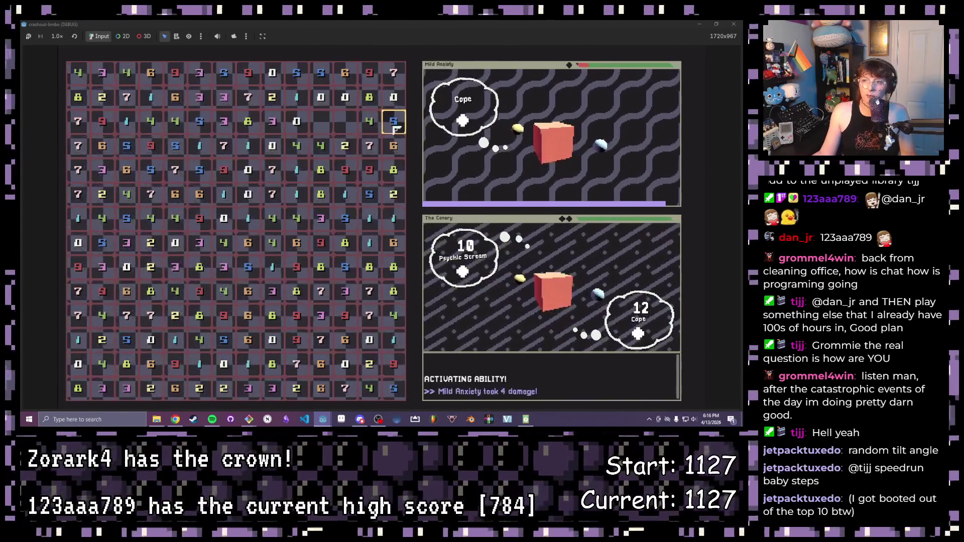
Step: Clear several tile groups including the matching group of 4, then stop the game
drag(299, 72, 300, 146)
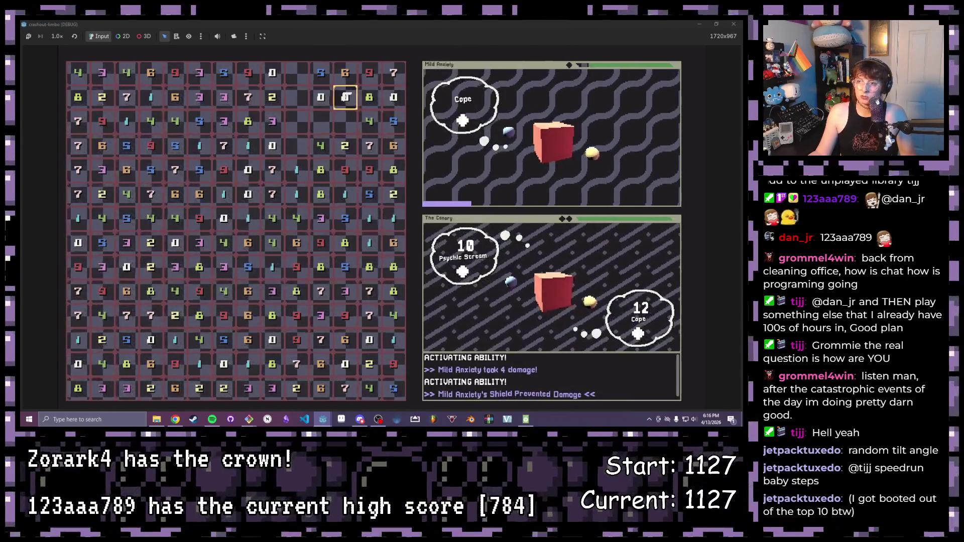
mouse_move(250, 99)
mouse_down()
mouse_move(223, 122)
mouse_move(102, 121)
mouse_up()
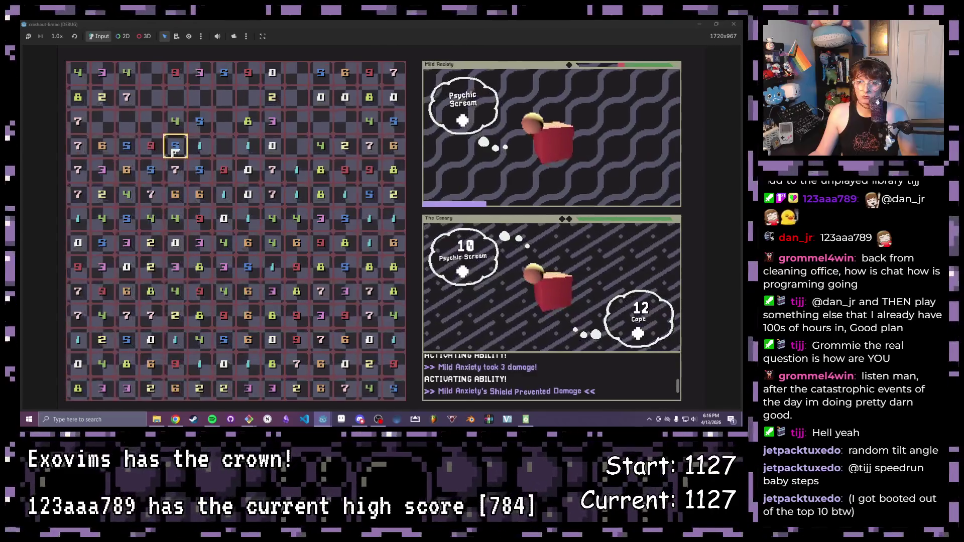
drag(199, 170, 247, 194)
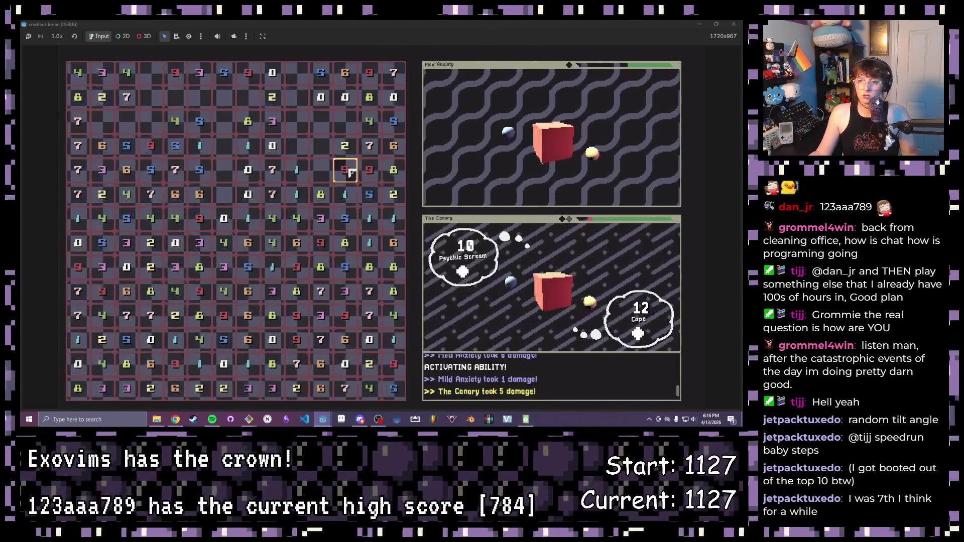
drag(341, 198, 344, 195)
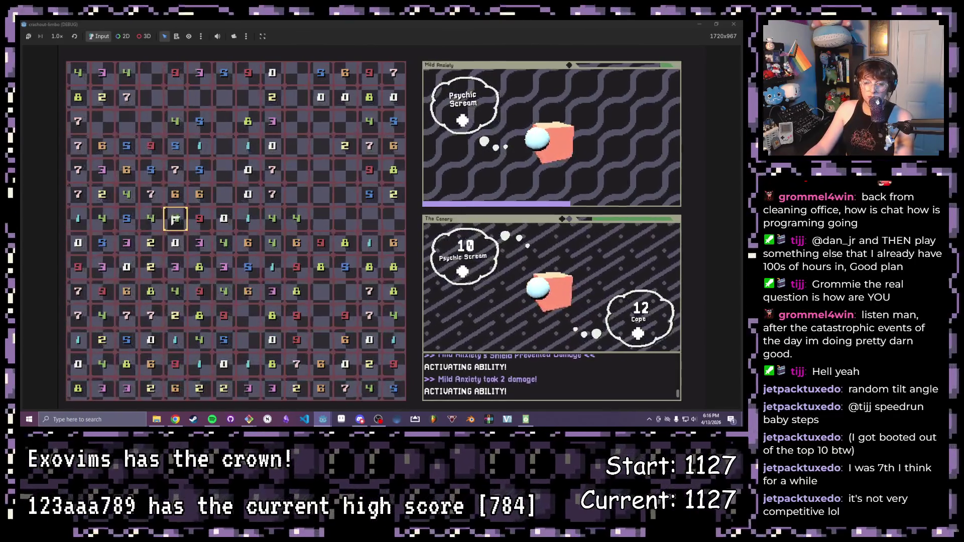
click(126, 219)
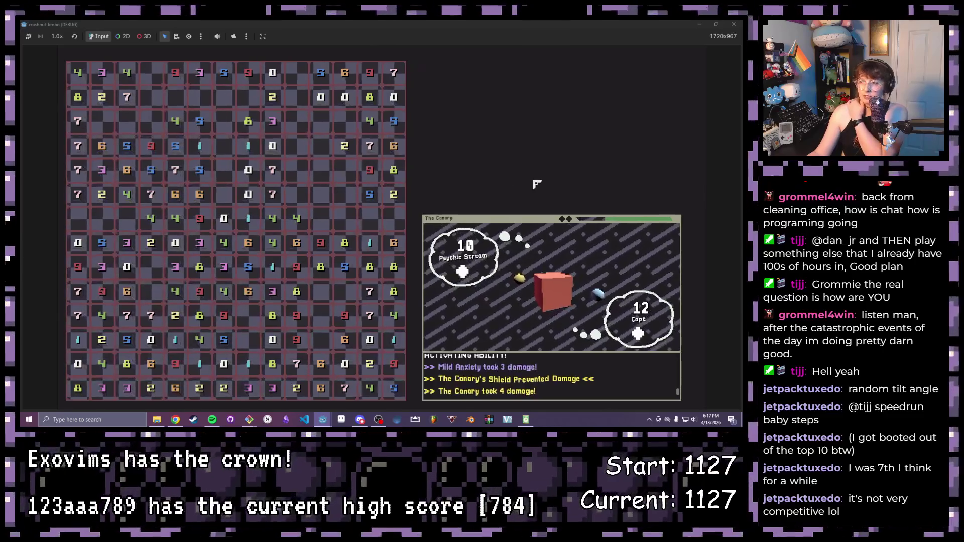
key(F8)
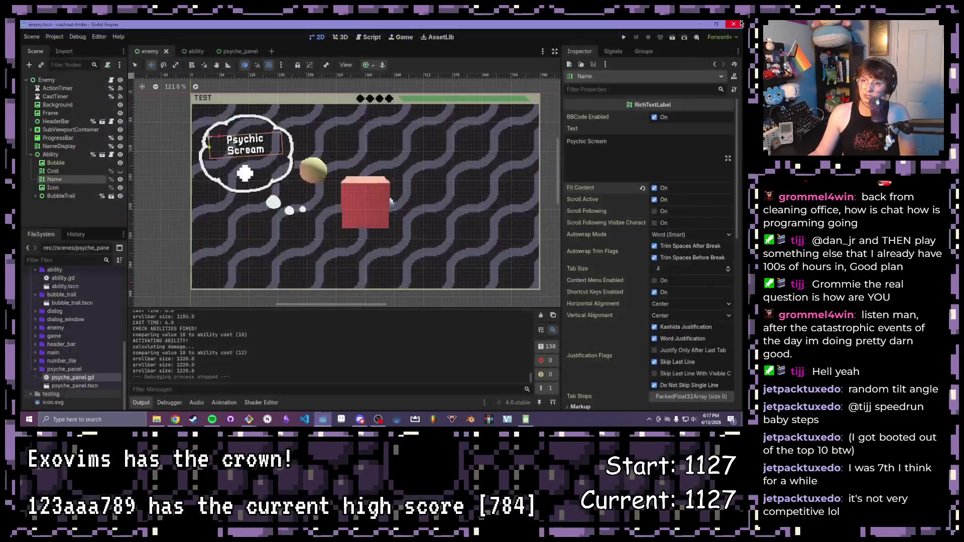
scroll(364, 204, down, 2)
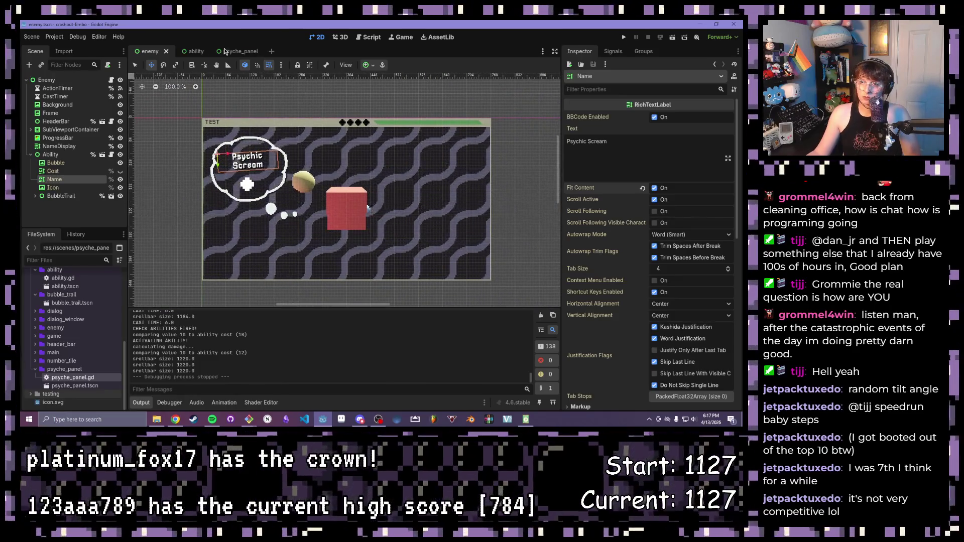
click(32, 155)
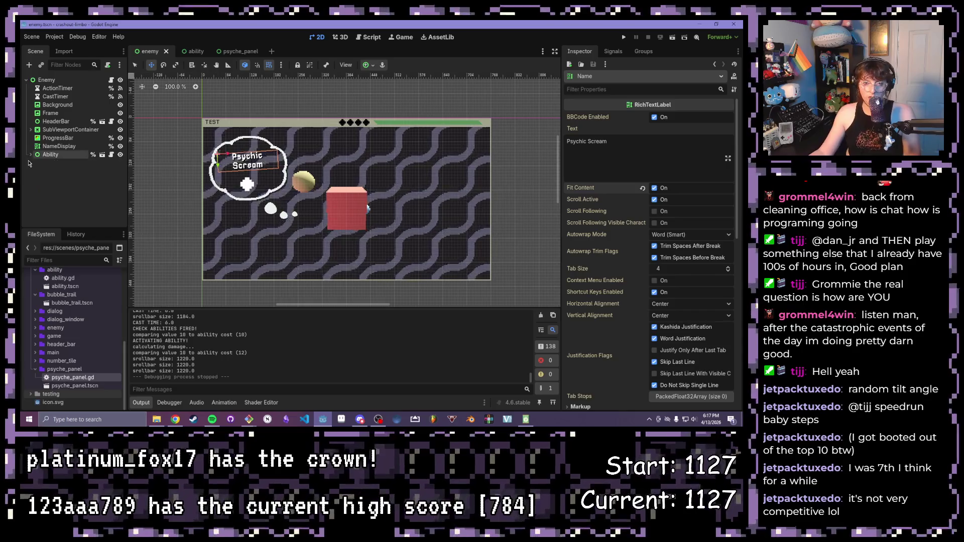
click(32, 155)
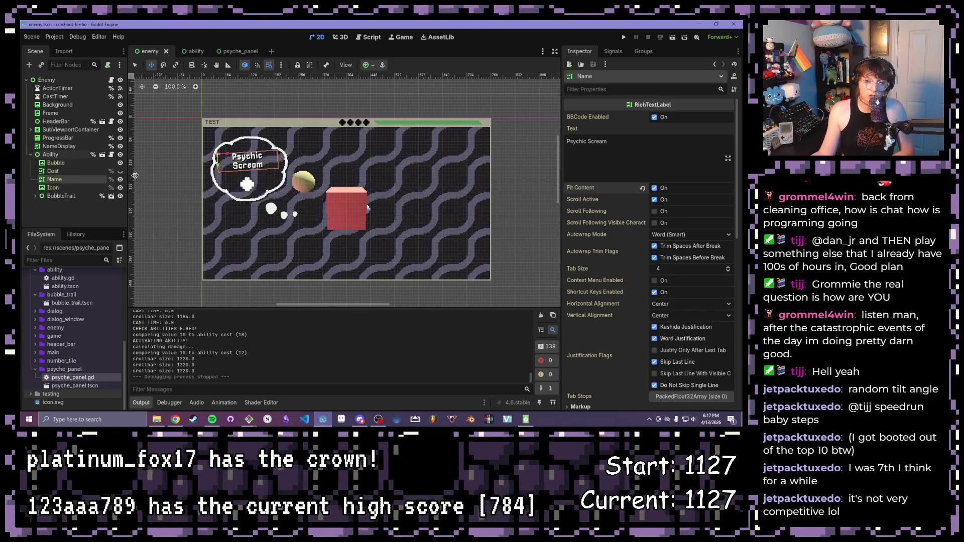
click(32, 154)
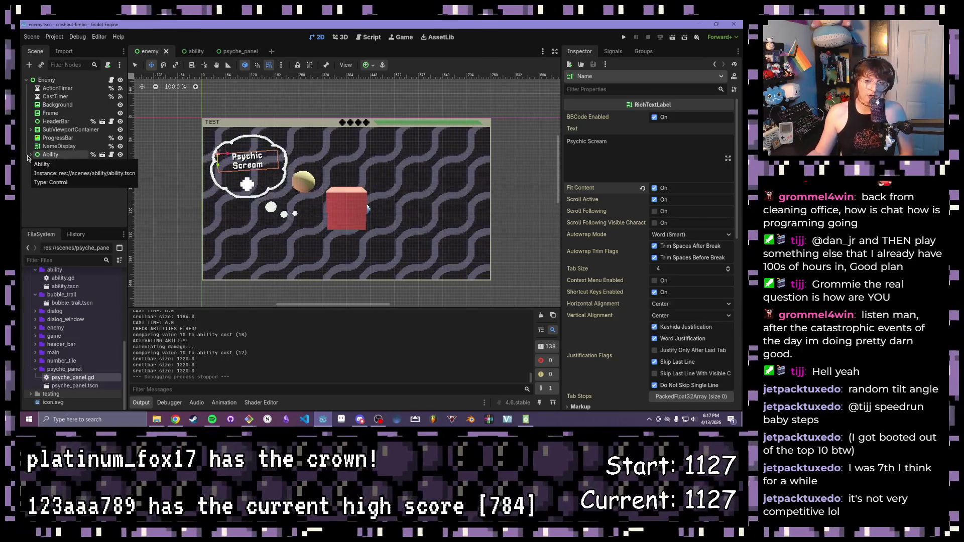
click(32, 155)
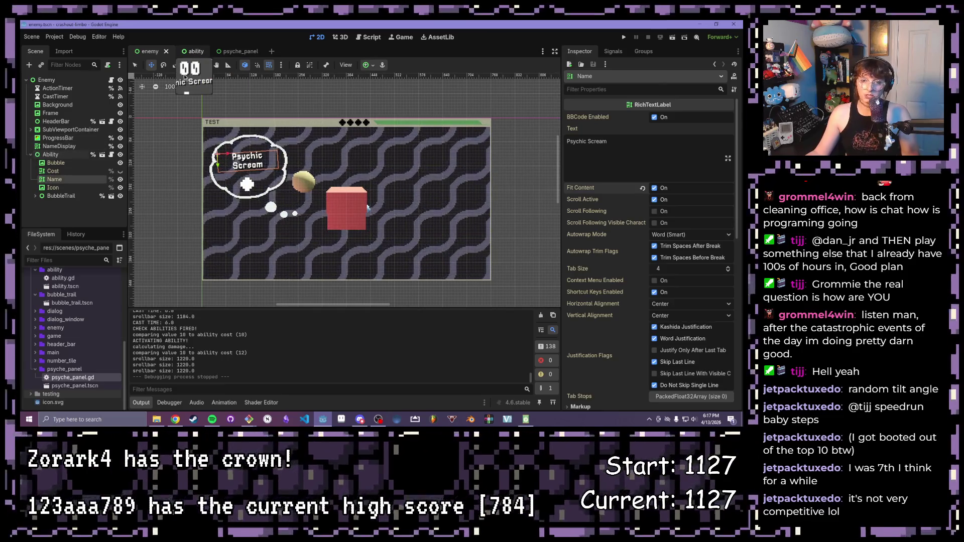
click(187, 51)
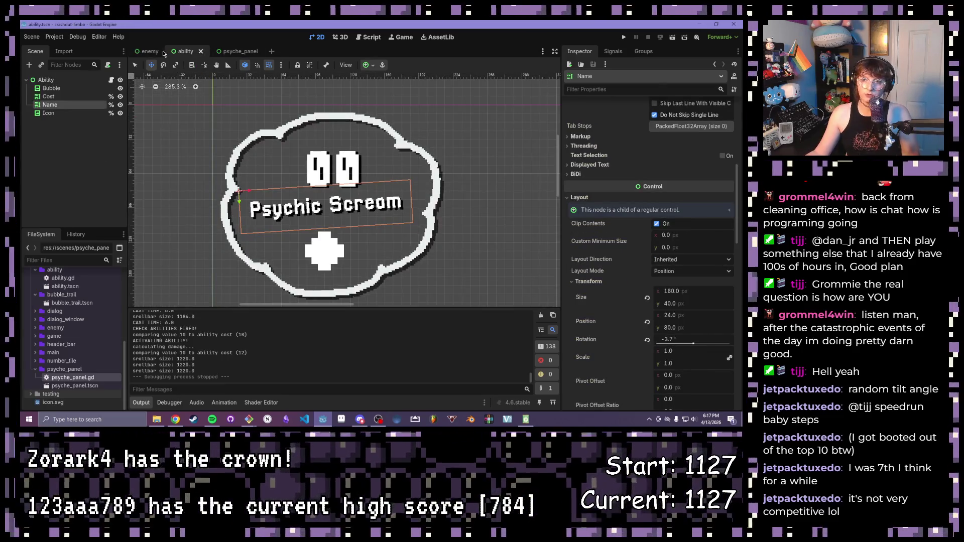
click(150, 52)
click(49, 154)
click(32, 154)
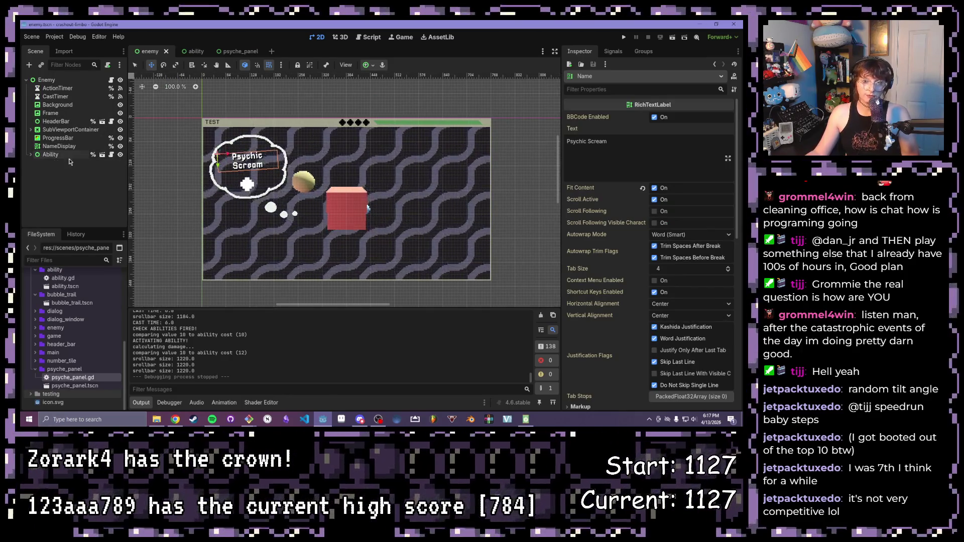
click(191, 52)
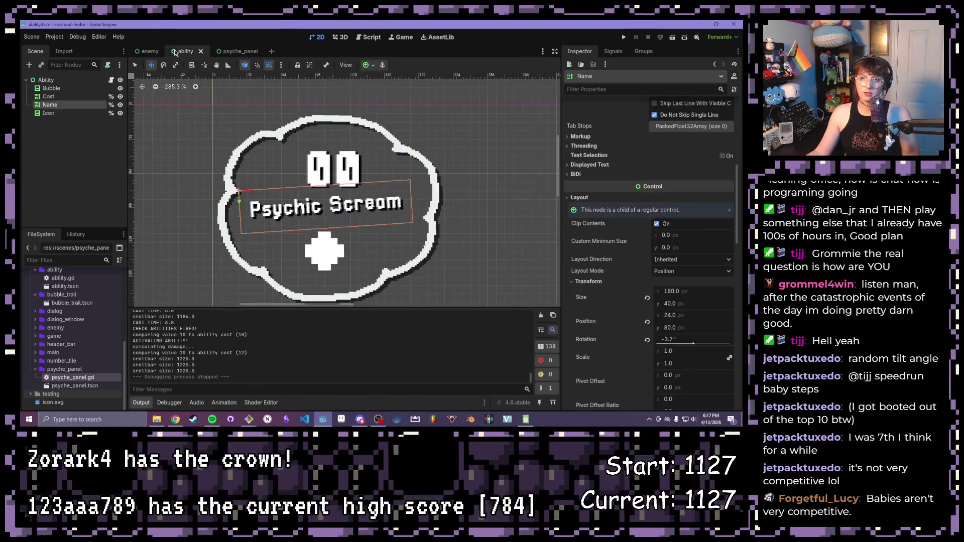
click(147, 52)
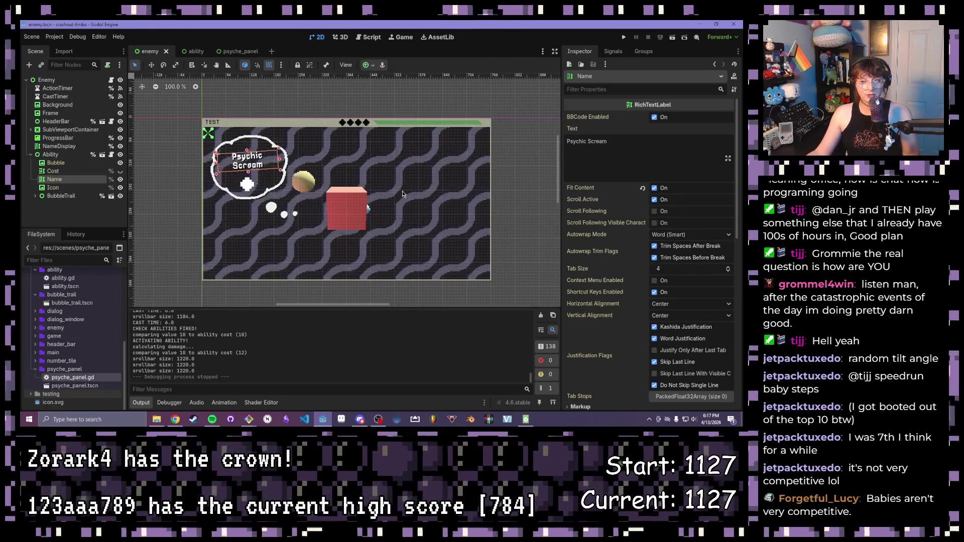
scroll(400, 187, up, 3)
drag(400, 187, 354, 209)
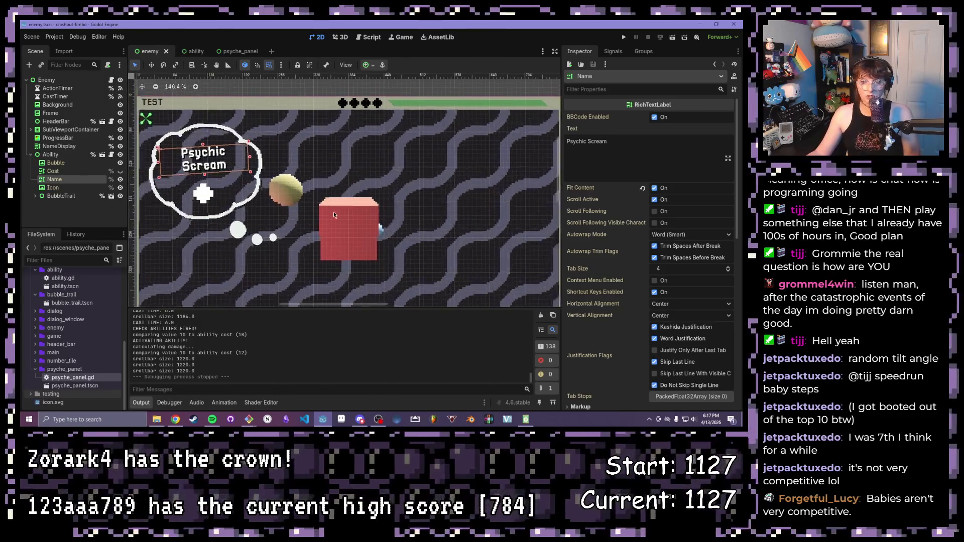
scroll(354, 209, up, 3)
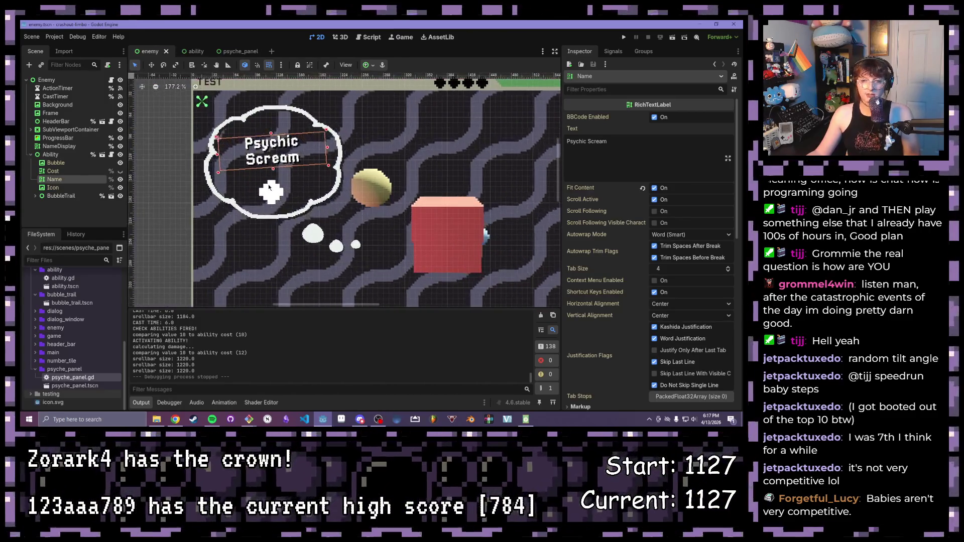
scroll(307, 201, up, 3)
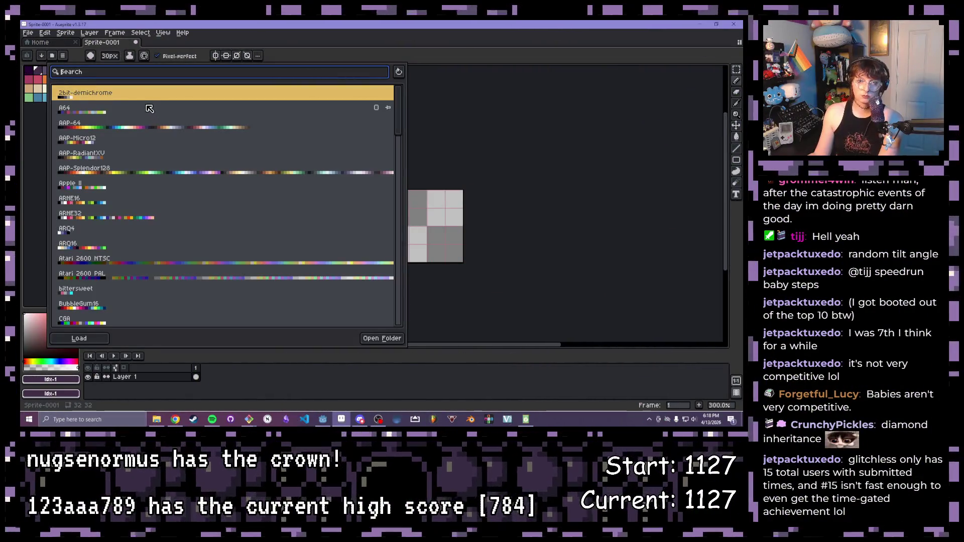
Step: Load a new palette, pick a light swatch, and pencil a 1px top-right to bottom-left diagonal across the tile
double_click(149, 105)
click(506, 86)
scroll(452, 212, up, 1)
mouse_move(467, 188)
mouse_down()
mouse_move(433, 150)
mouse_move(357, 120)
mouse_up()
click(52, 331)
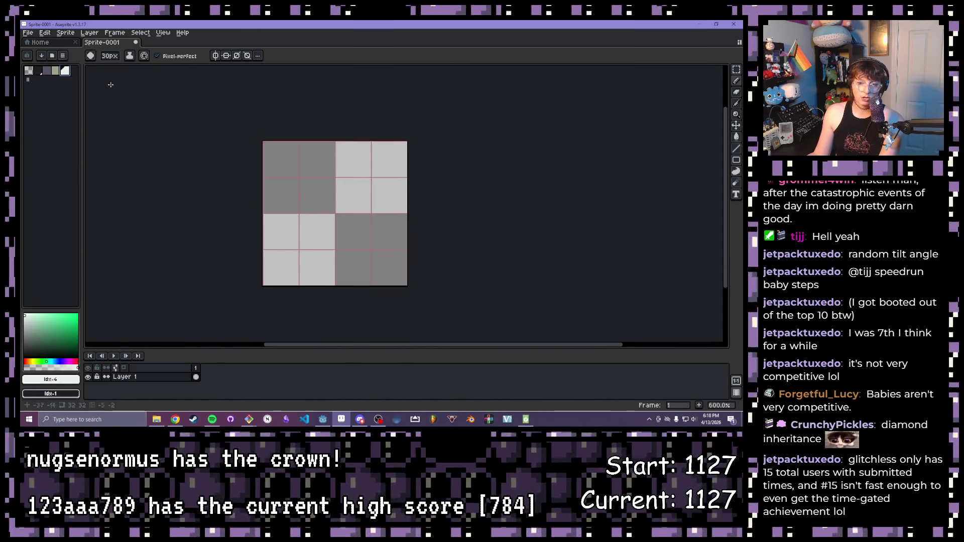
drag(400, 150, 359, 196)
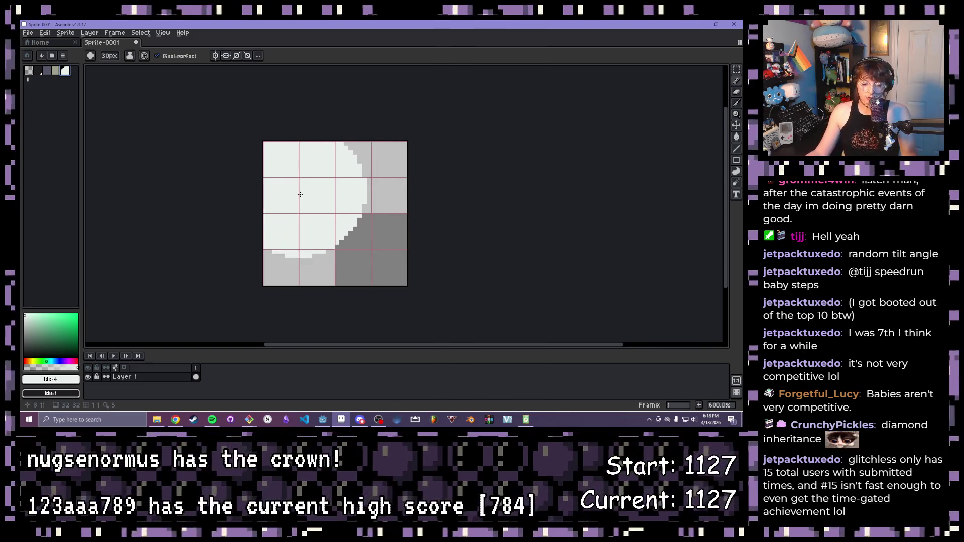
scroll(312, 190, down, 10)
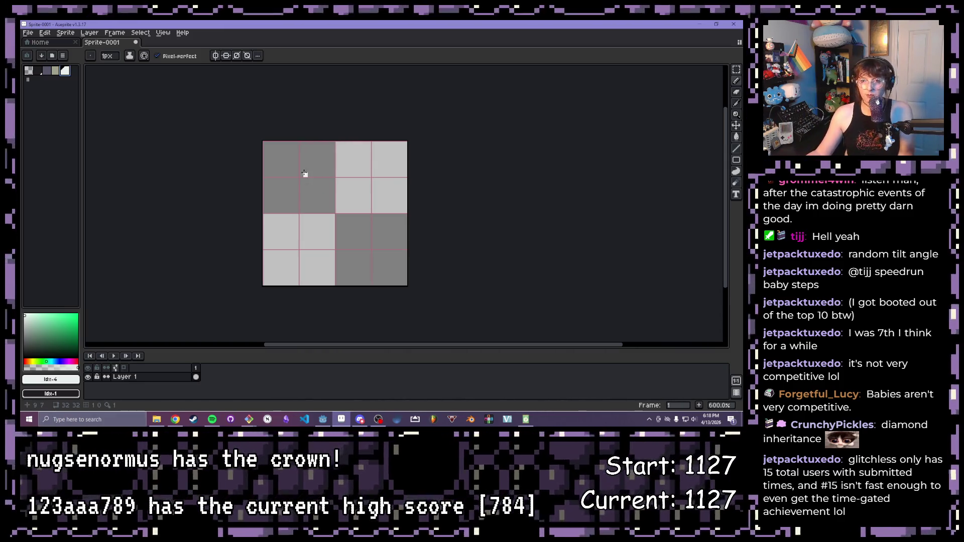
drag(405, 144, 265, 285)
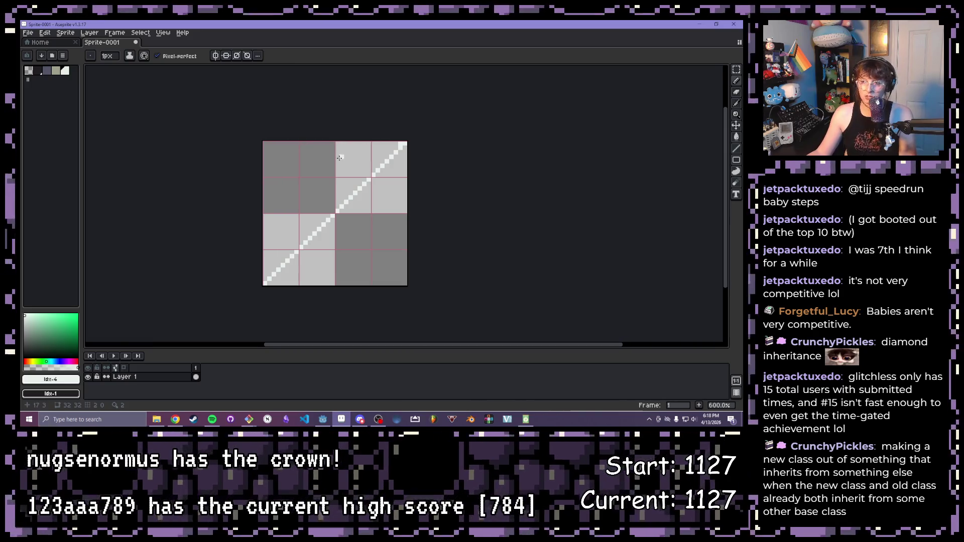
key(plus)
key(plus)
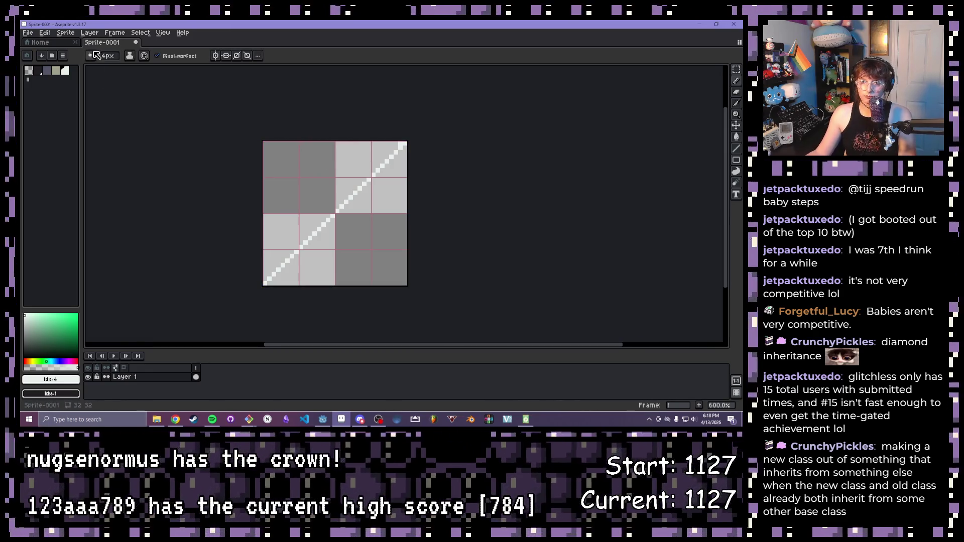
Step: Draw a thick light diagonal stripe and add a crossing light block forming an X
click(94, 59)
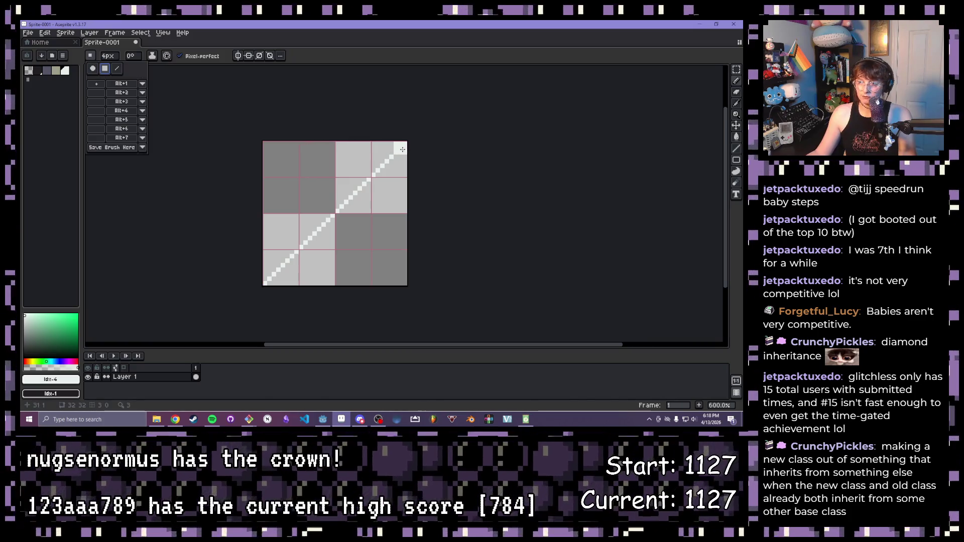
drag(401, 149, 268, 282)
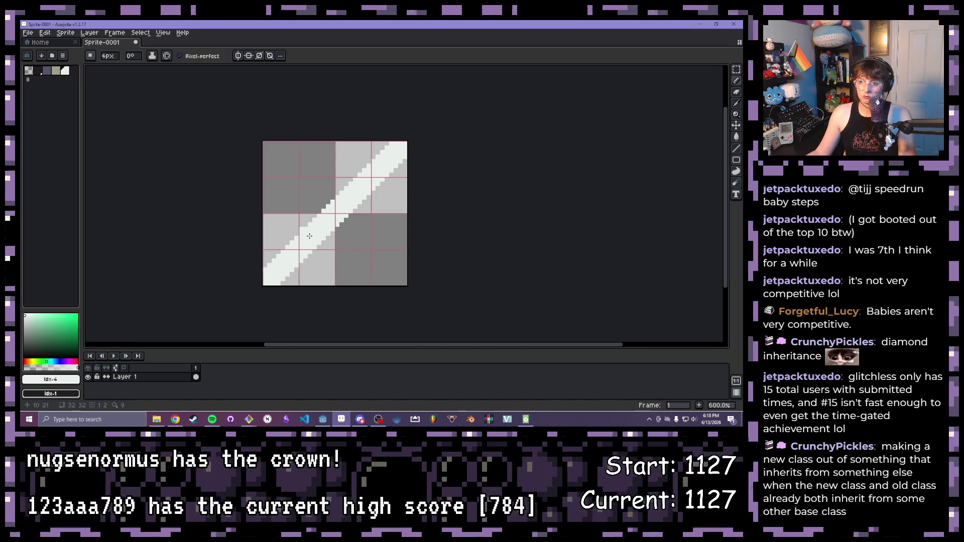
click(303, 215)
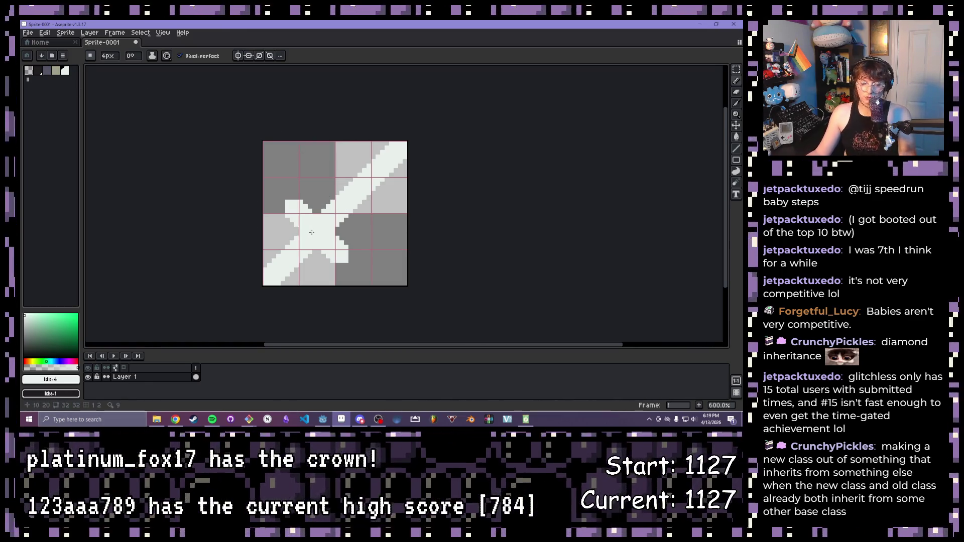
Step: Dab a grey spot at the X's centre and check it in the small tile preview
key(b)
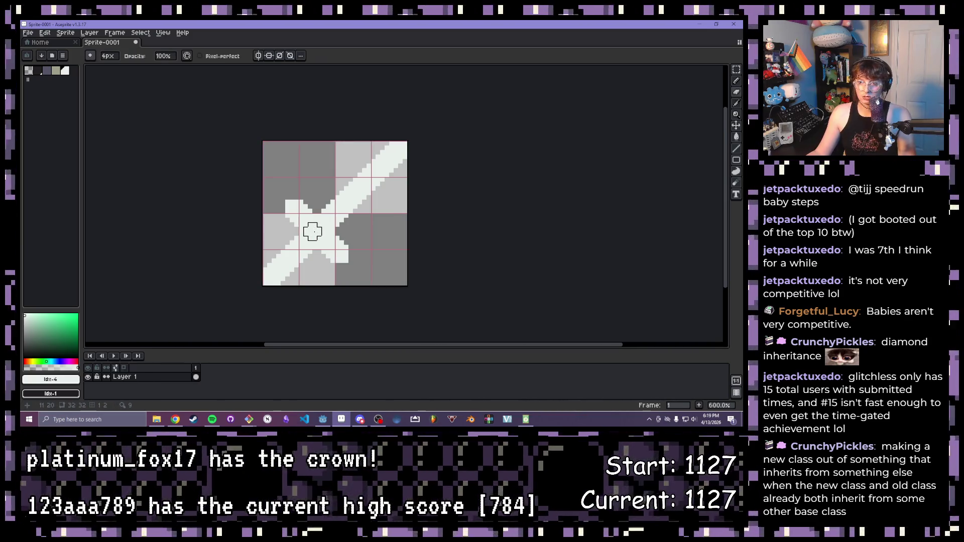
click(317, 231)
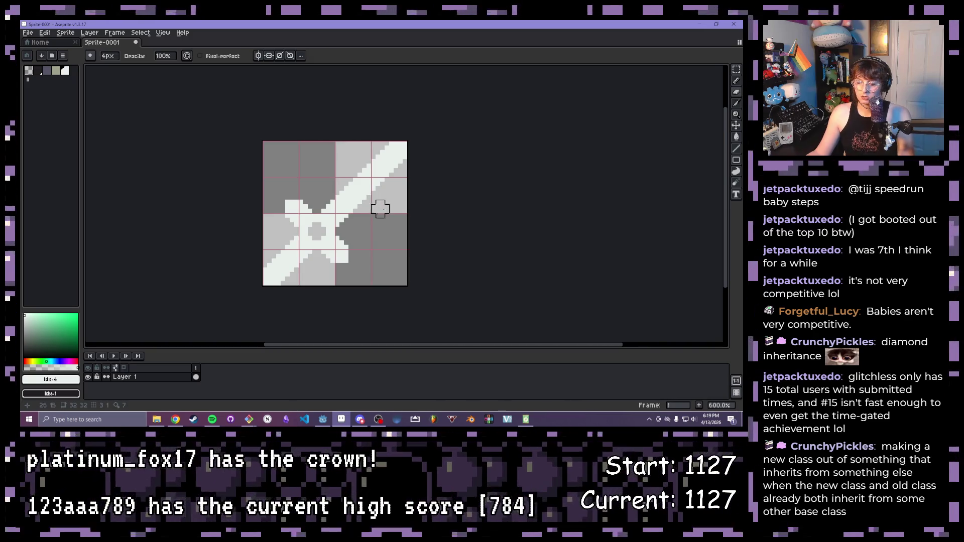
key(F7)
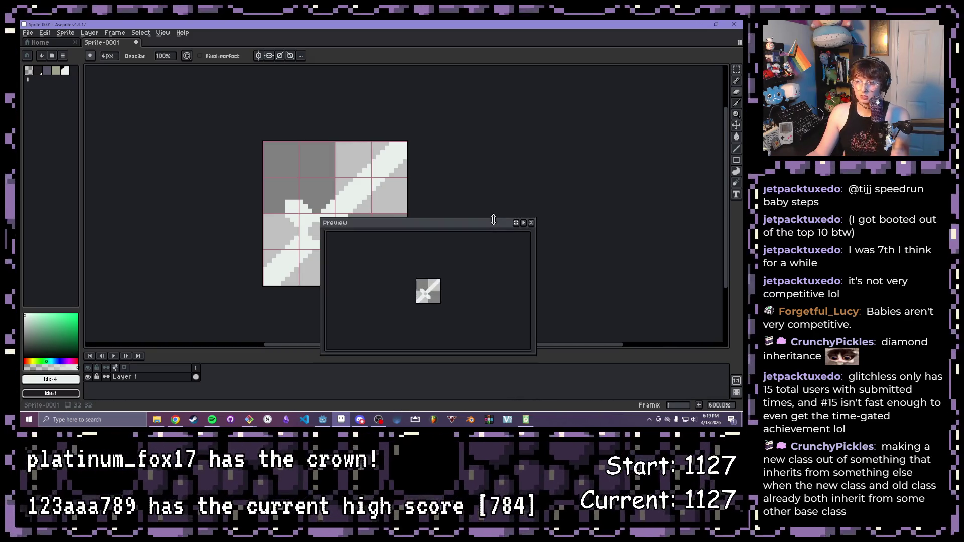
scroll(464, 276, up, 3)
scroll(458, 278, down, 2)
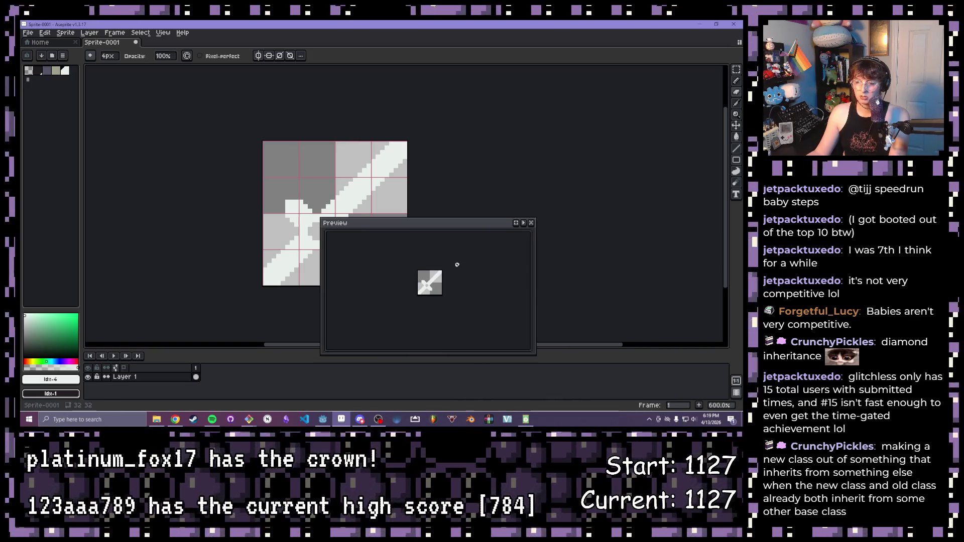
scroll(457, 264, up, 1)
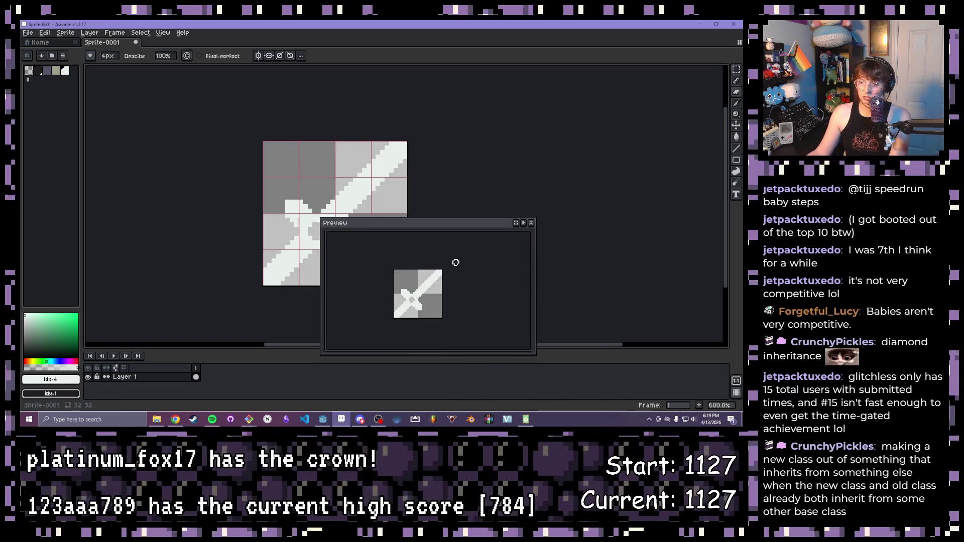
click(536, 224)
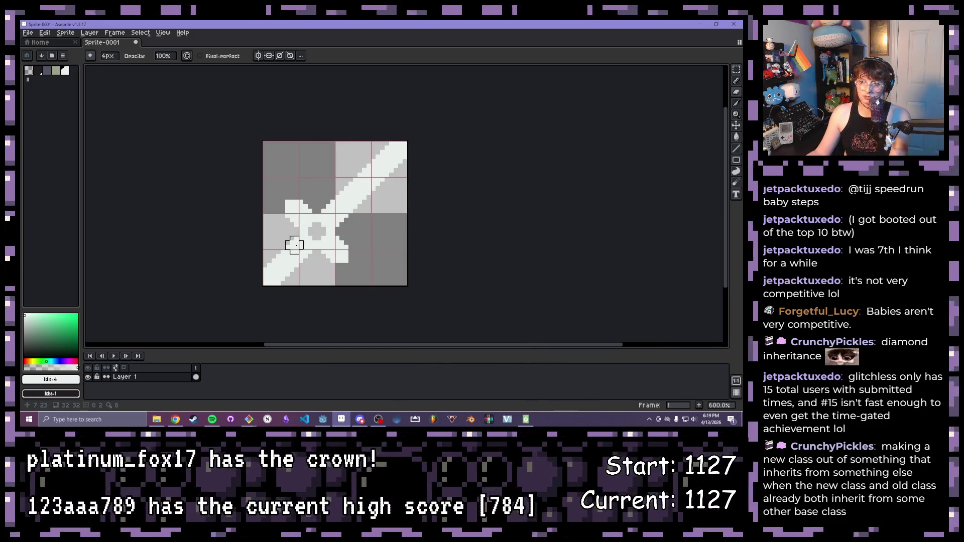
scroll(349, 231, down, 1)
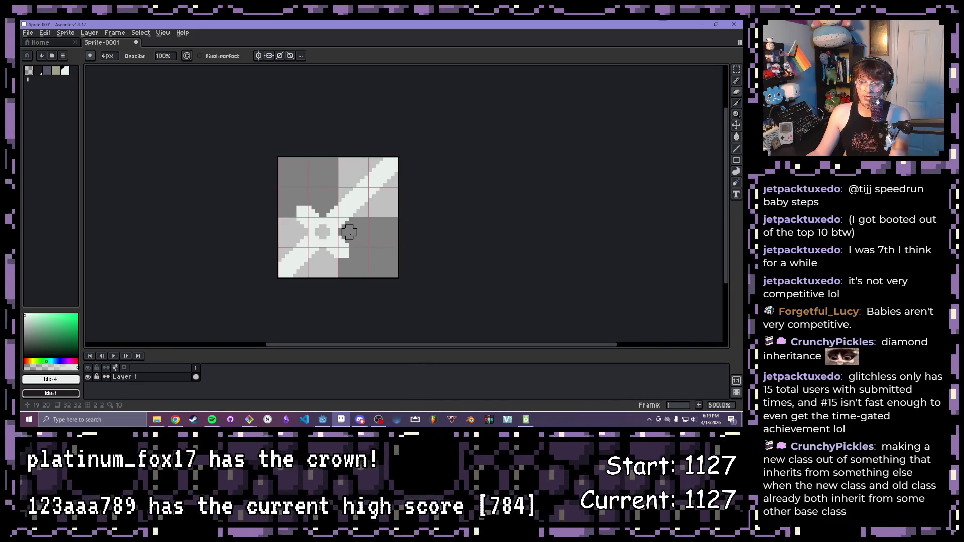
scroll(348, 231, up, 1)
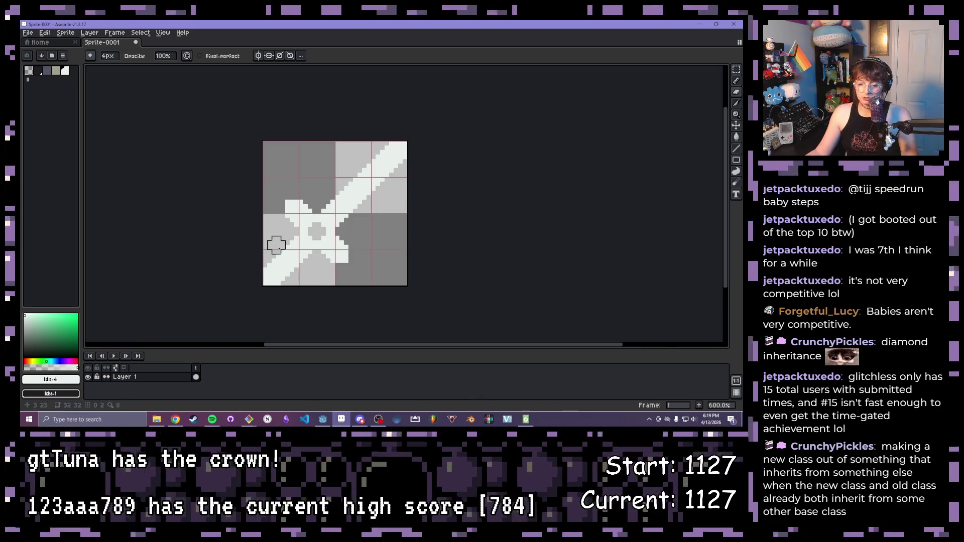
Step: Pick a dark swatch and draw a dark row along the tile's bottom-left edge
click(45, 72)
key(v)
key(b)
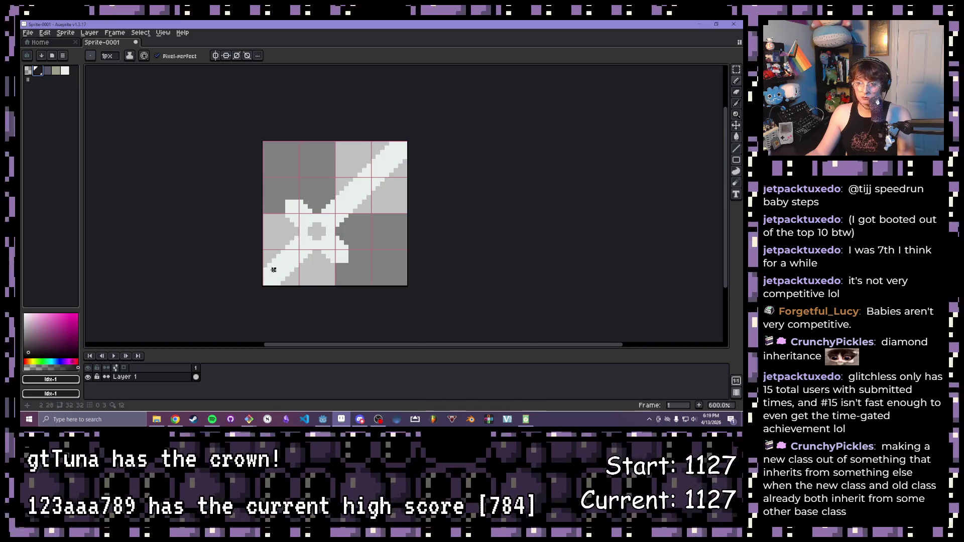
scroll(312, 231, up, 3)
drag(256, 303, 305, 304)
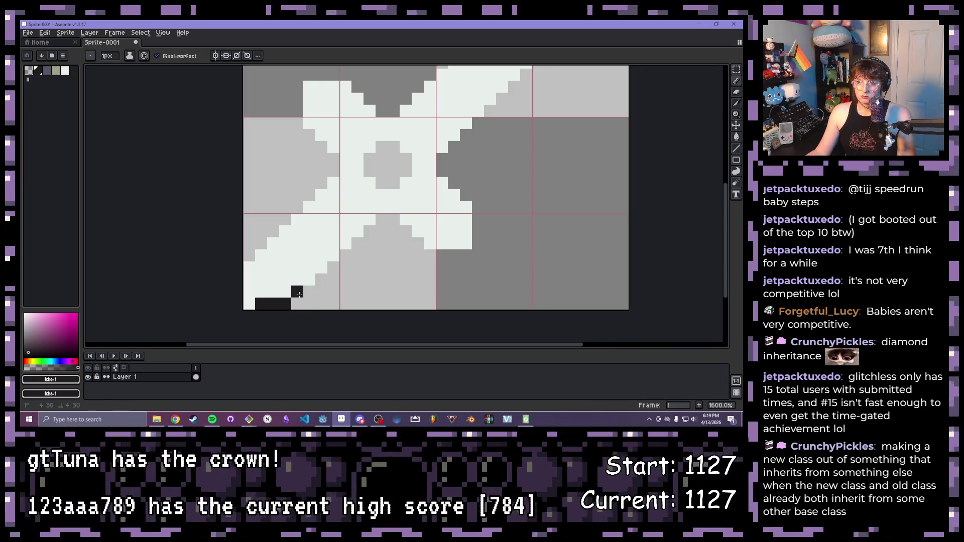
Step: Undo and redraw the dark bottom-left outline strokes, then undo them again
key(ctrl+z)
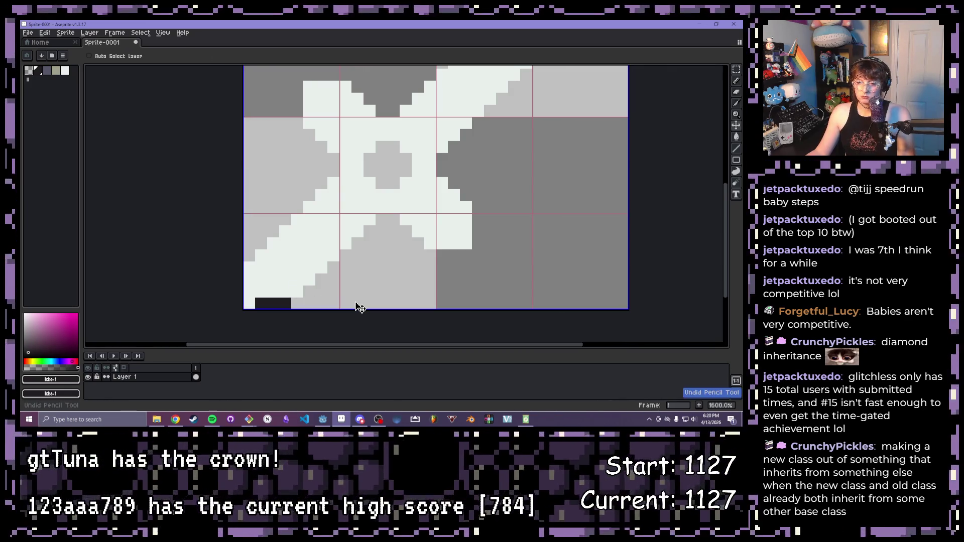
key(ctrl+z)
drag(298, 303, 319, 287)
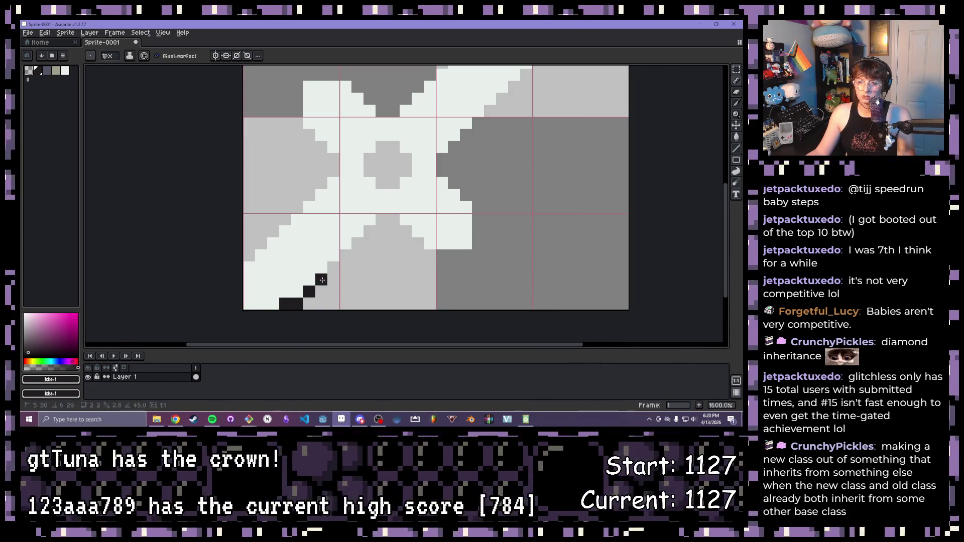
drag(270, 302, 248, 304)
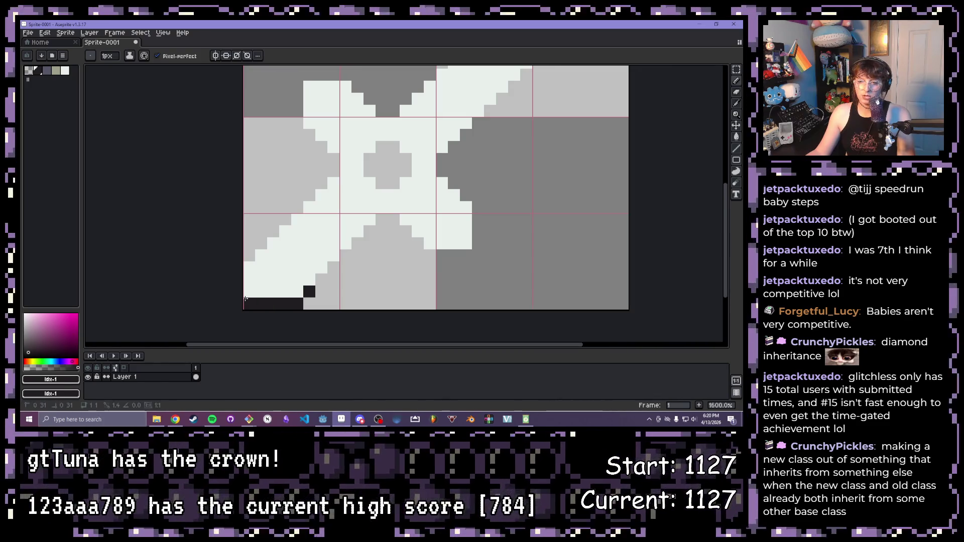
key(v)
key(ctrl+z)
key(ctrl+z)
key(ctrl+z)
key(ctrl+z)
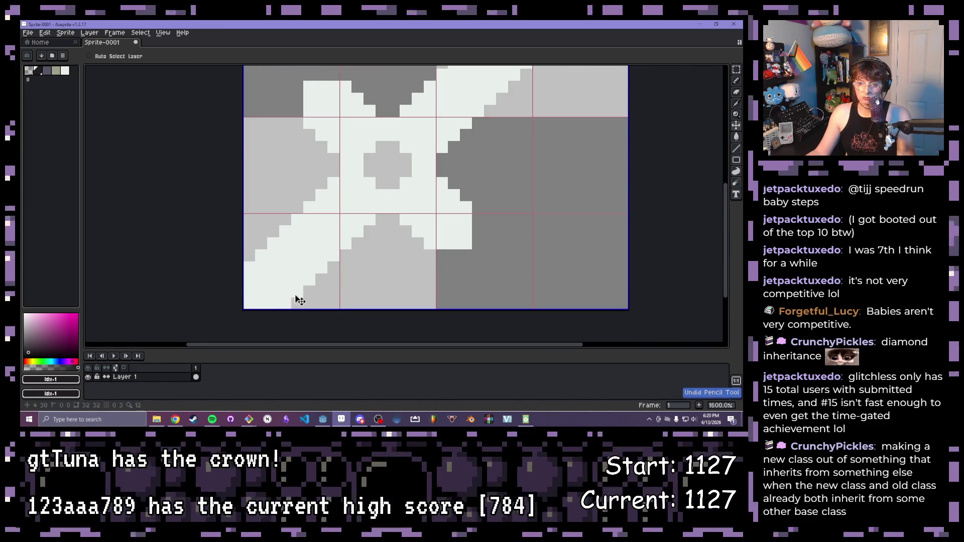
Step: Draw a dark staircase outline along the blade, then undo it, the X crossguard and grey centre
key(b)
mouse_move(249, 303)
mouse_down()
mouse_move(286, 303)
mouse_move(380, 216)
mouse_up()
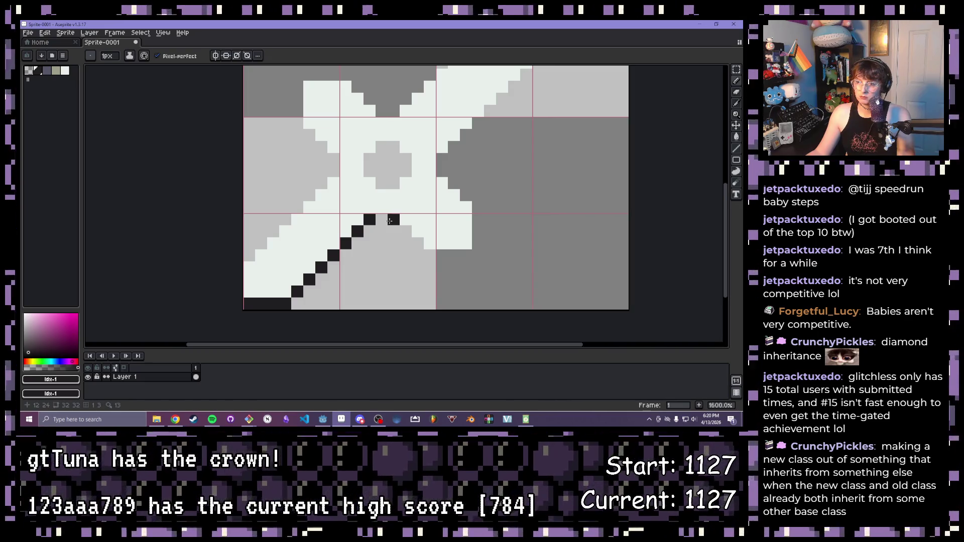
drag(382, 220, 464, 255)
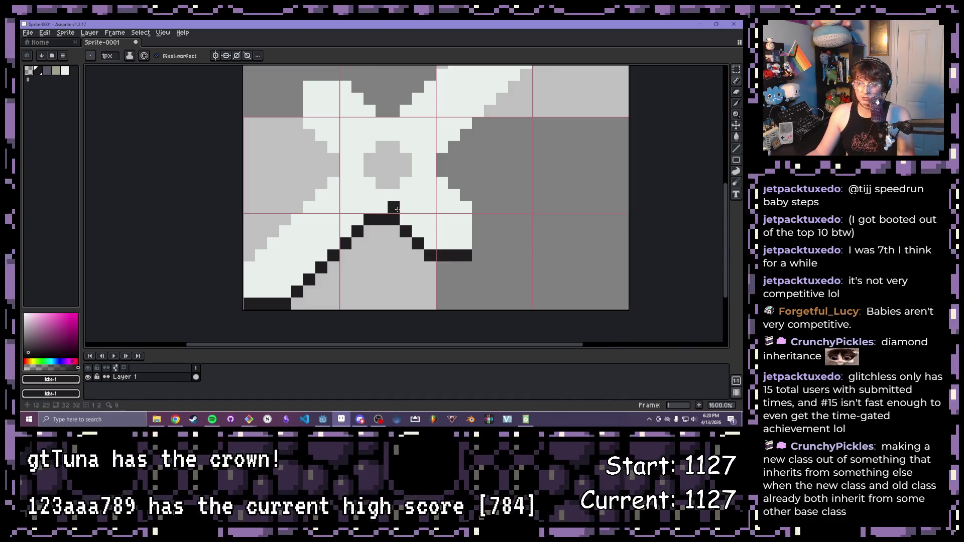
scroll(475, 196, up, 1)
scroll(371, 212, down, 5)
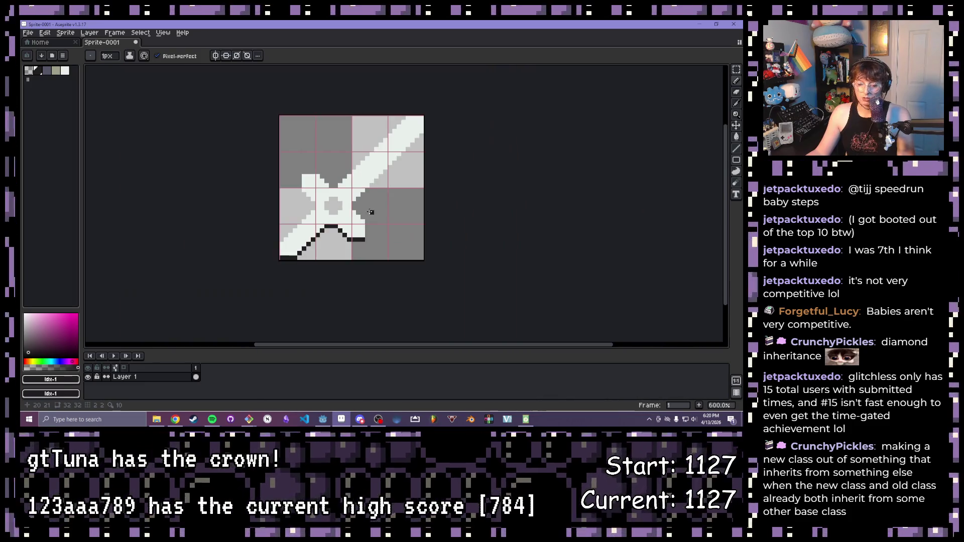
key(ctrl+z)
scroll(340, 235, up, 4)
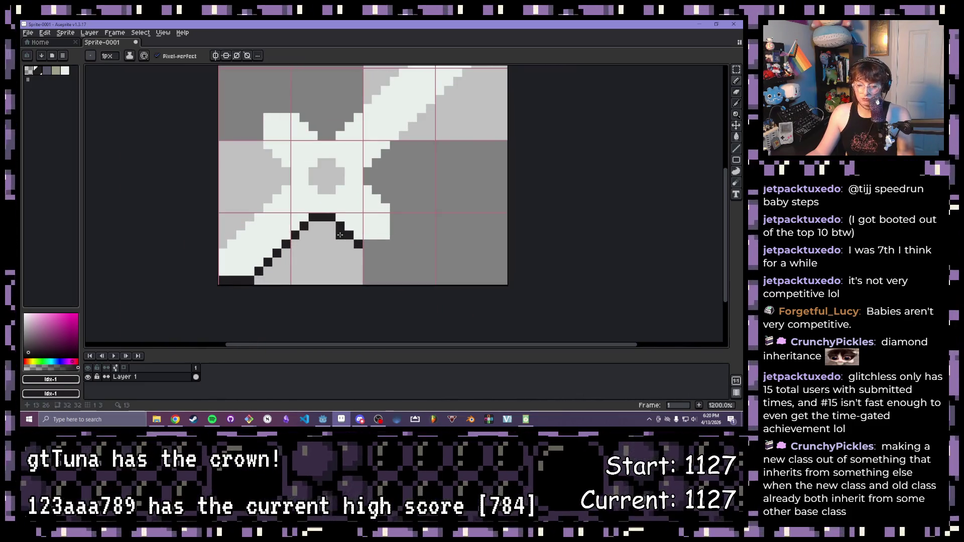
key(ctrl+z)
key(ctrl+z)
key(ctrl+z)
key(ctrl+z)
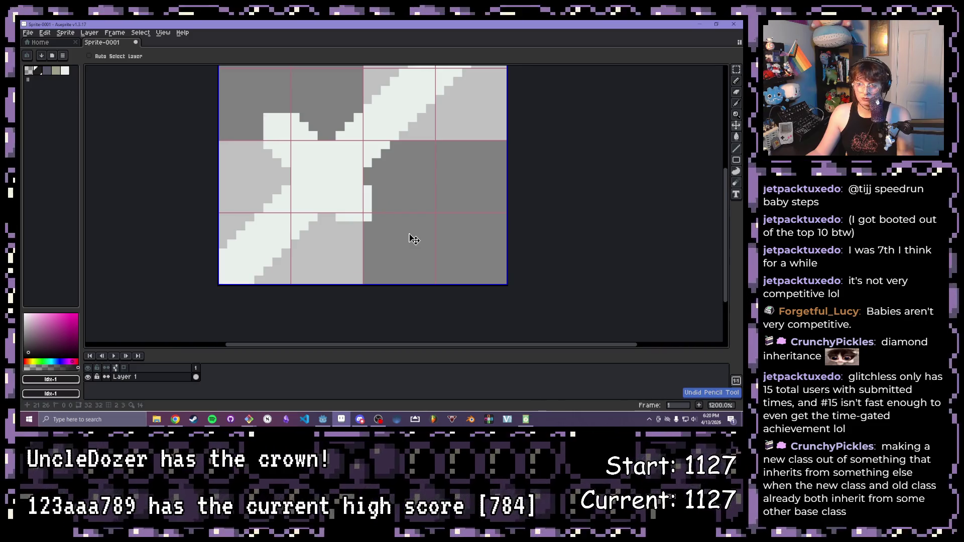
key(ctrl+z)
key(ctrl+z)
key(ctrl+z)
key(ctrl+z)
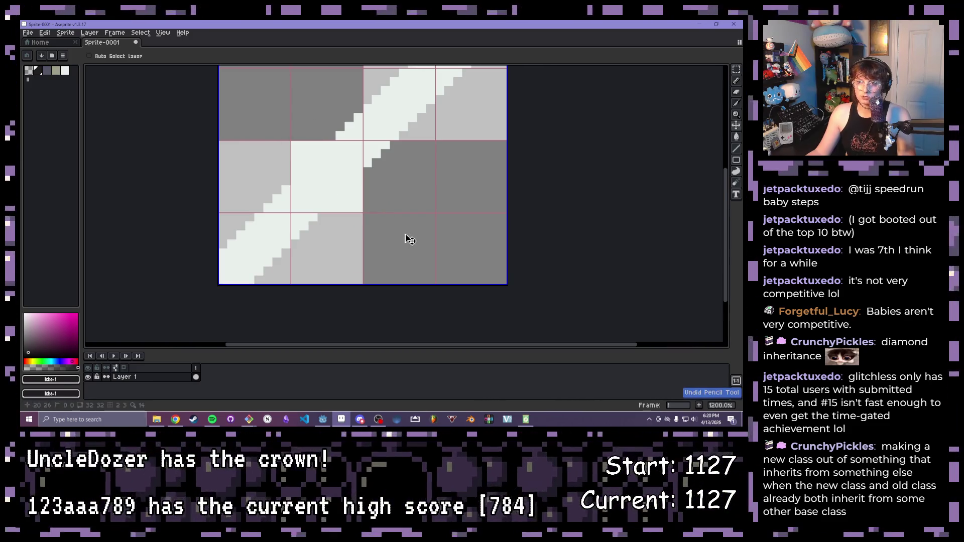
scroll(411, 239, down, 2)
Step: Erase the blade's white edges back to grey at both ends of the diagonal
key(b)
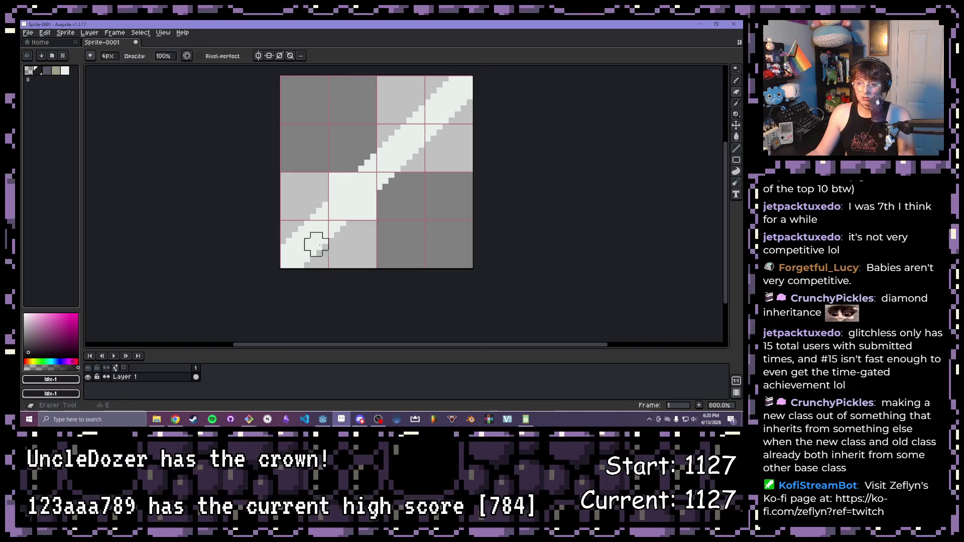
scroll(275, 248, up, 3)
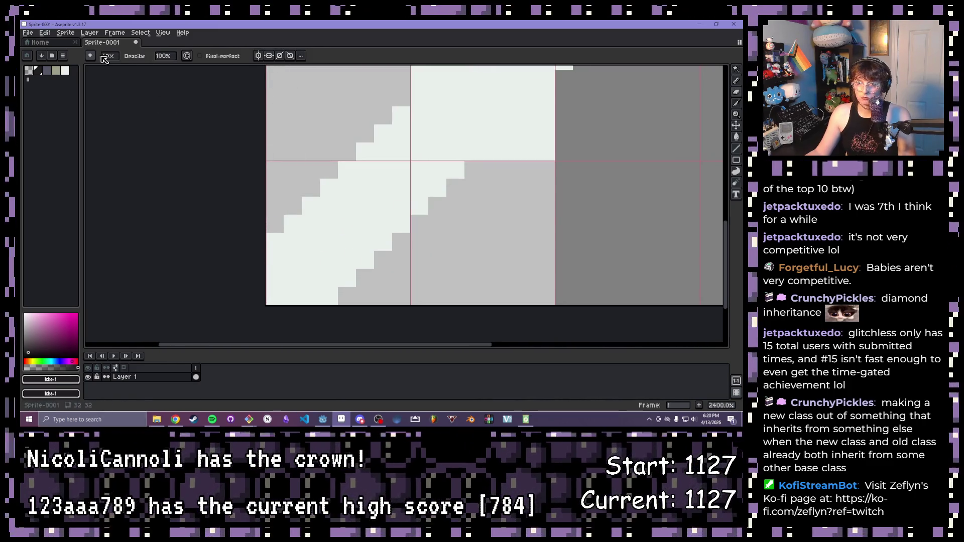
scroll(226, 128, down, 5)
scroll(227, 128, up, 5)
scroll(257, 204, down, 1)
mouse_move(288, 238)
mouse_down()
mouse_move(288, 293)
mouse_move(379, 289)
mouse_up()
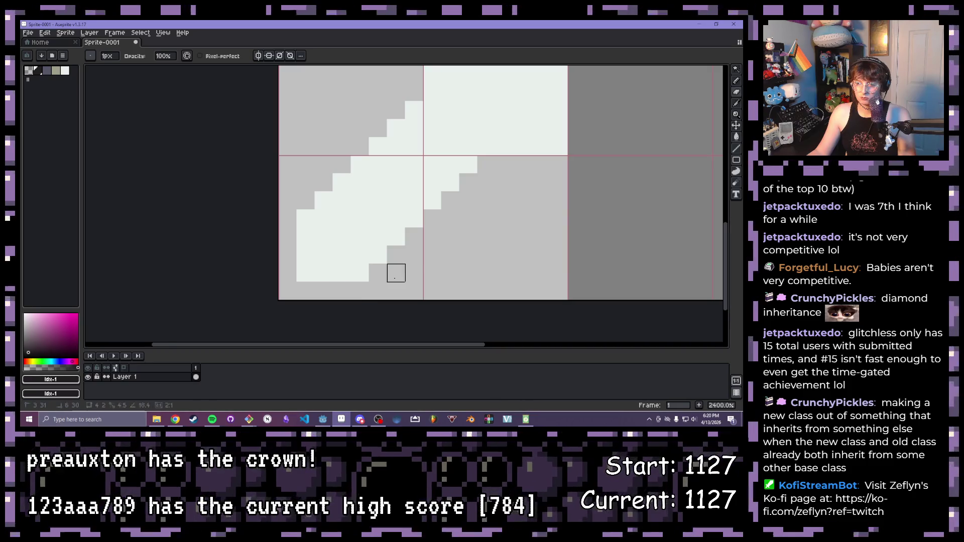
scroll(422, 226, down, 3)
scroll(422, 211, up, 2)
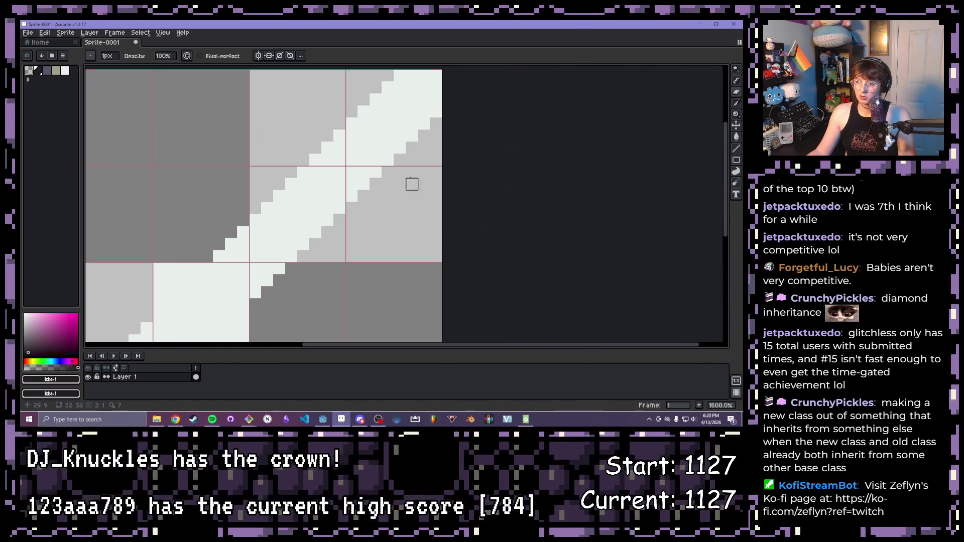
mouse_move(400, 75)
mouse_down()
mouse_move(436, 75)
mouse_move(436, 138)
mouse_up()
scroll(352, 184, down, 2)
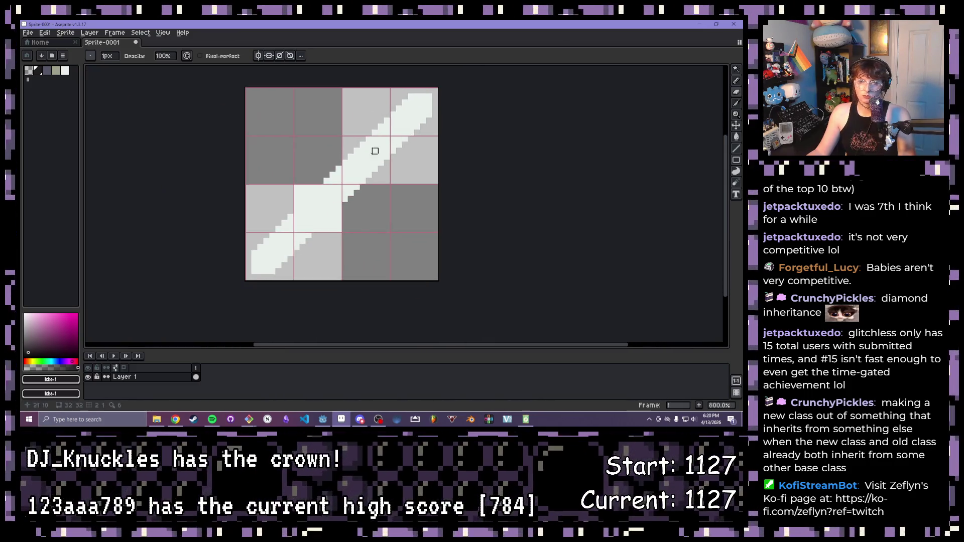
scroll(315, 199, up, 1)
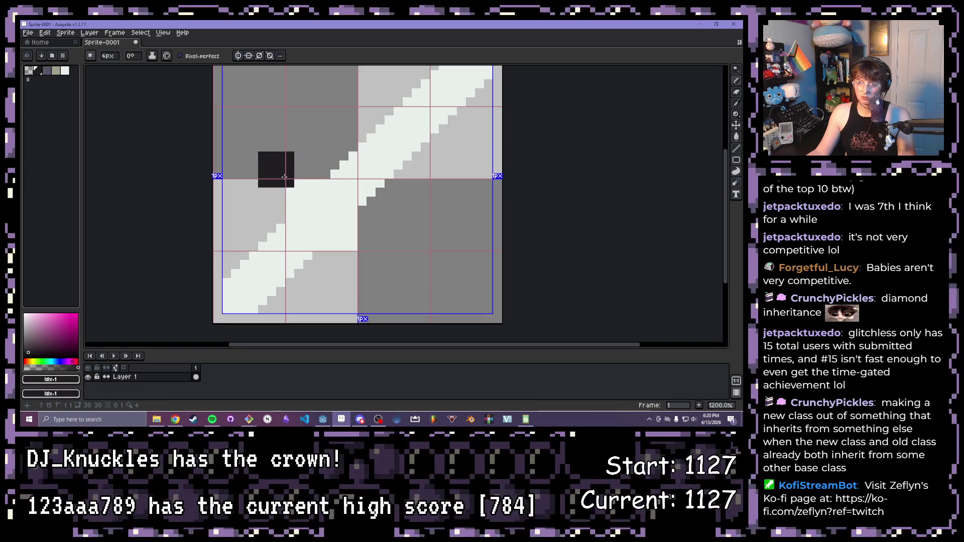
Step: Paint a chunky white crossguard X across the blade with the light colour
click(65, 70)
click(294, 179)
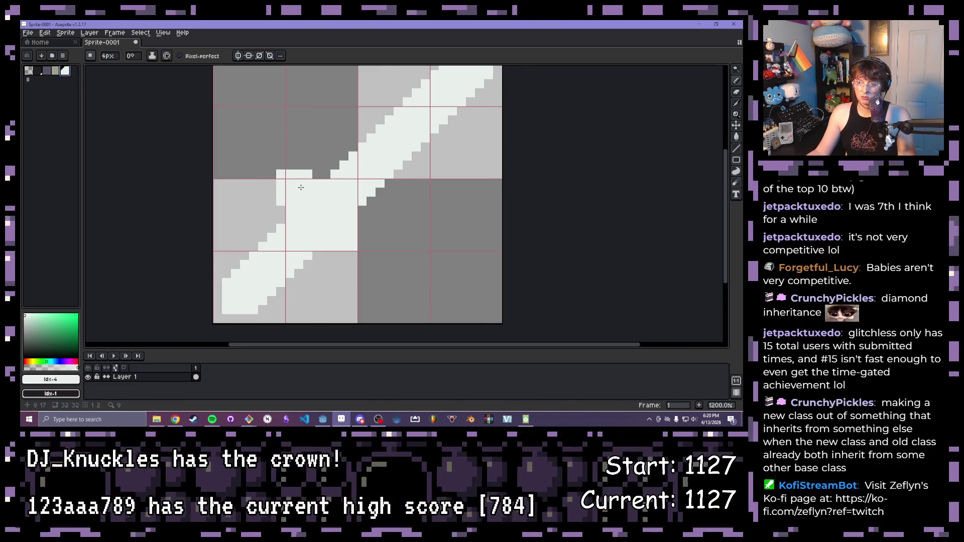
drag(300, 188, 287, 180)
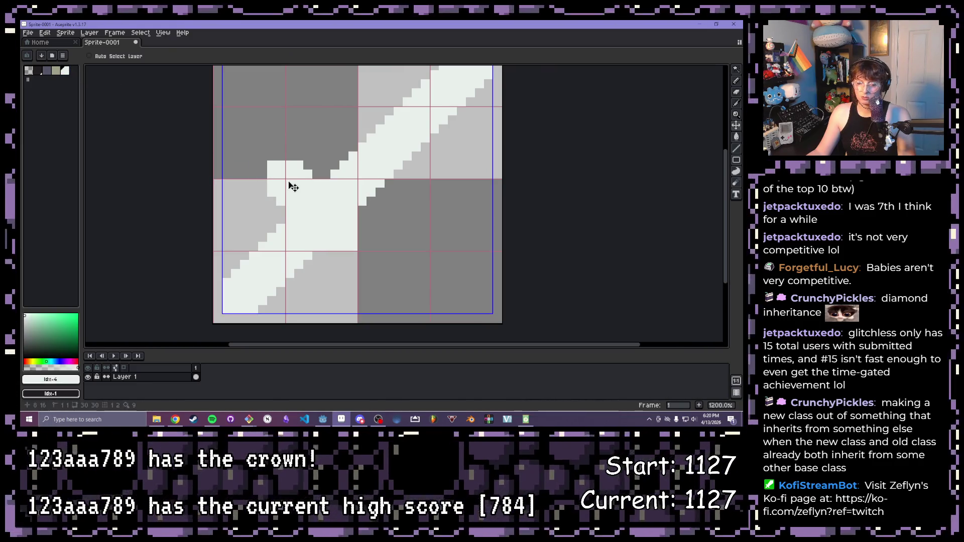
click(278, 173)
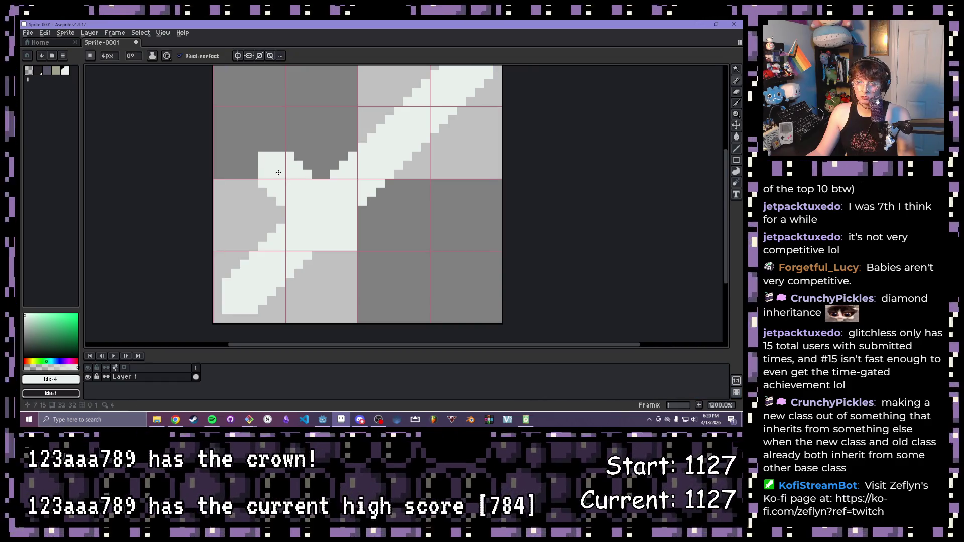
drag(331, 226, 370, 266)
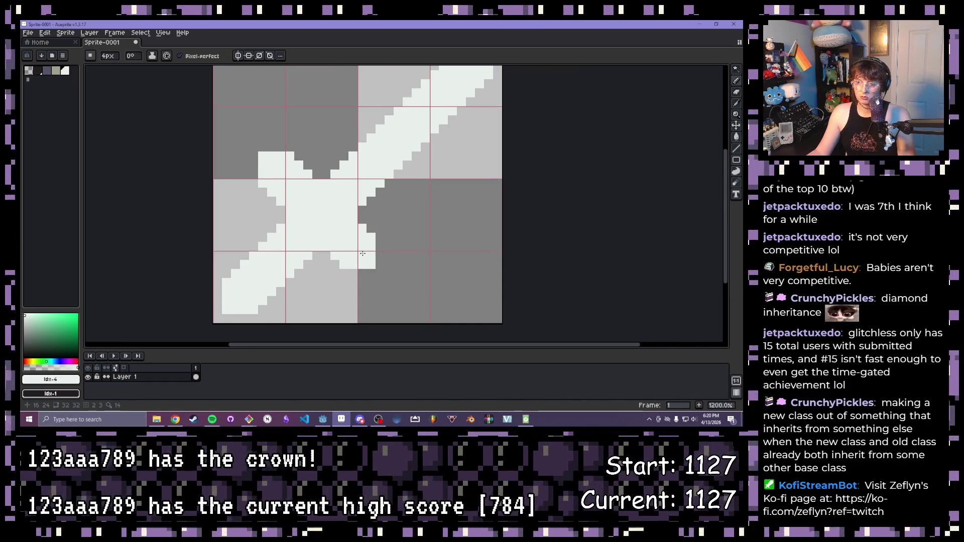
scroll(321, 223, down, 2)
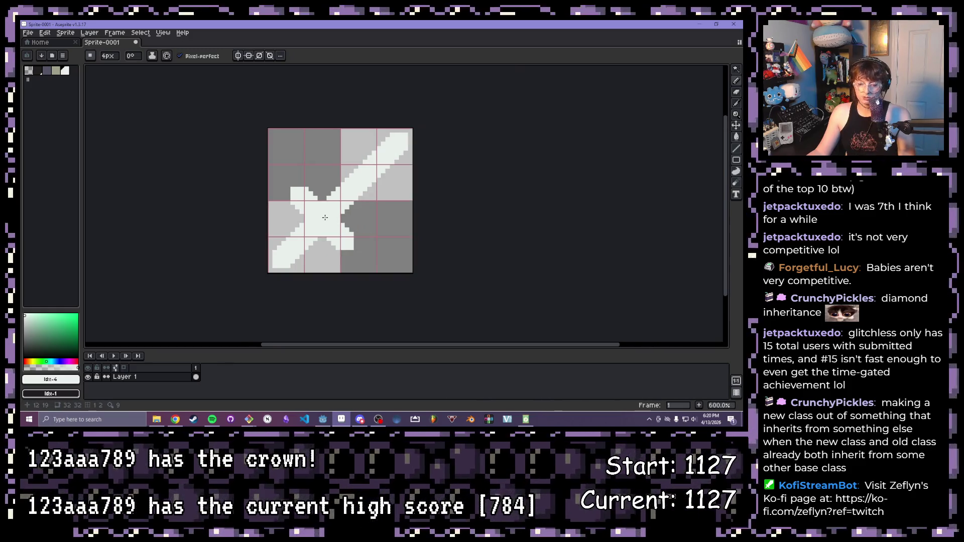
Step: Erase a 4px cross shape from the X's centre to leave a grey spot
key(e)
scroll(320, 221, up, 1)
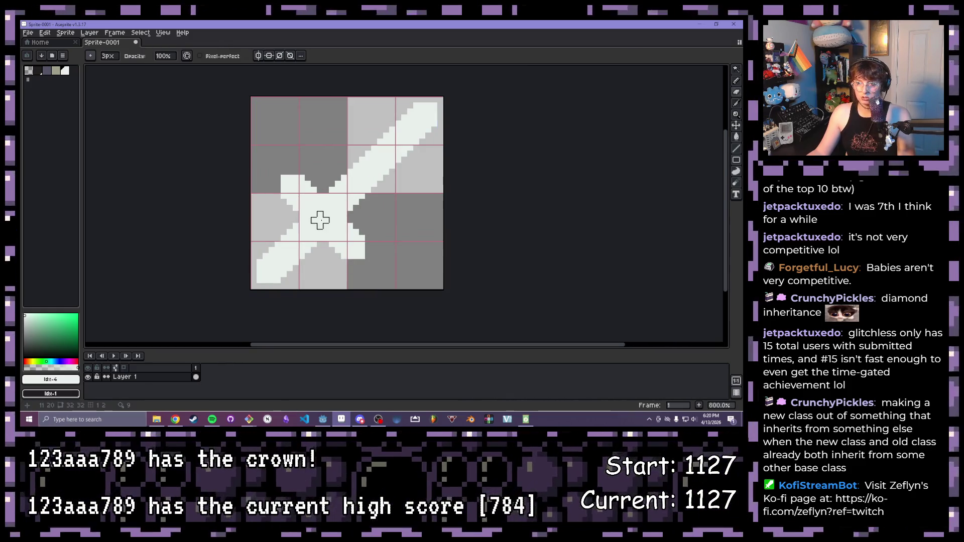
key(plus)
key(plus)
key(plus)
click(323, 218)
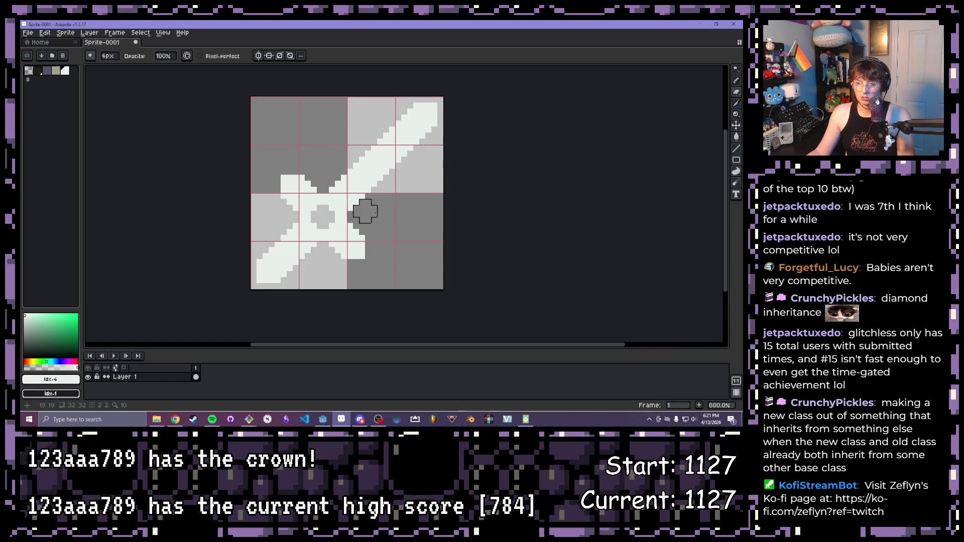
Step: Duplicate Layer 1 and make the original Layer 1 the active layer
right_click(151, 377)
click(189, 381)
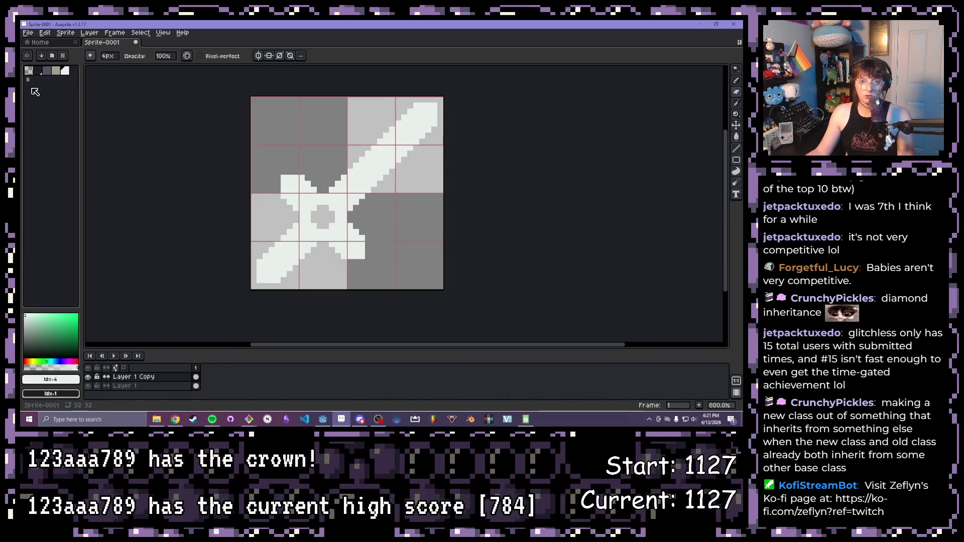
click(124, 386)
key(x)
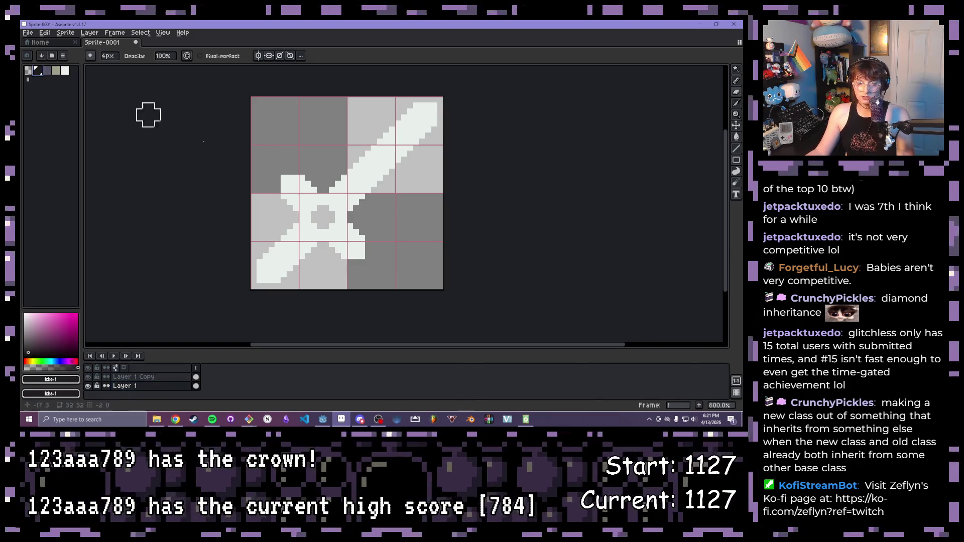
key(g)
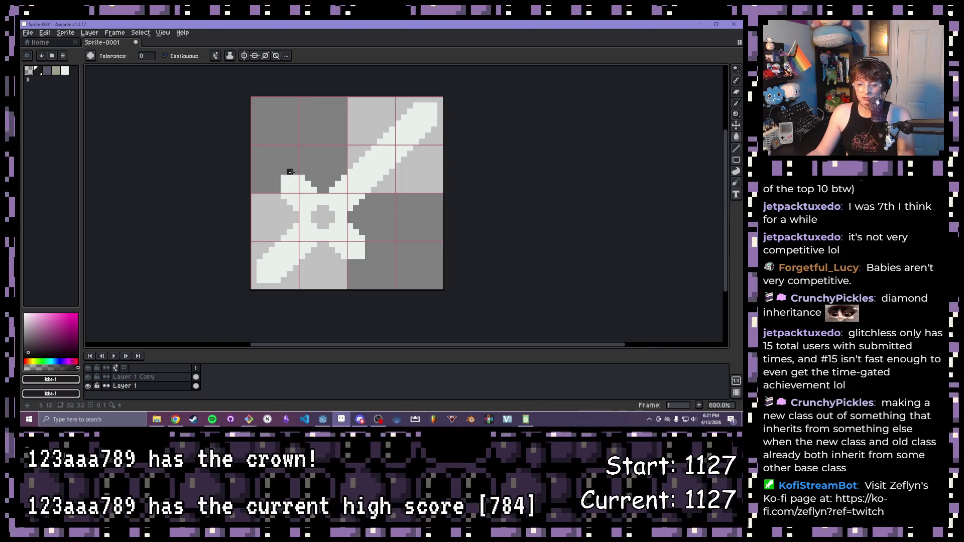
Step: Magic-wand the white sword pixels, nudge them down-right two pixels and deselect to form a dark offset outline
key(w)
click(361, 227)
key(Down)
key(Right)
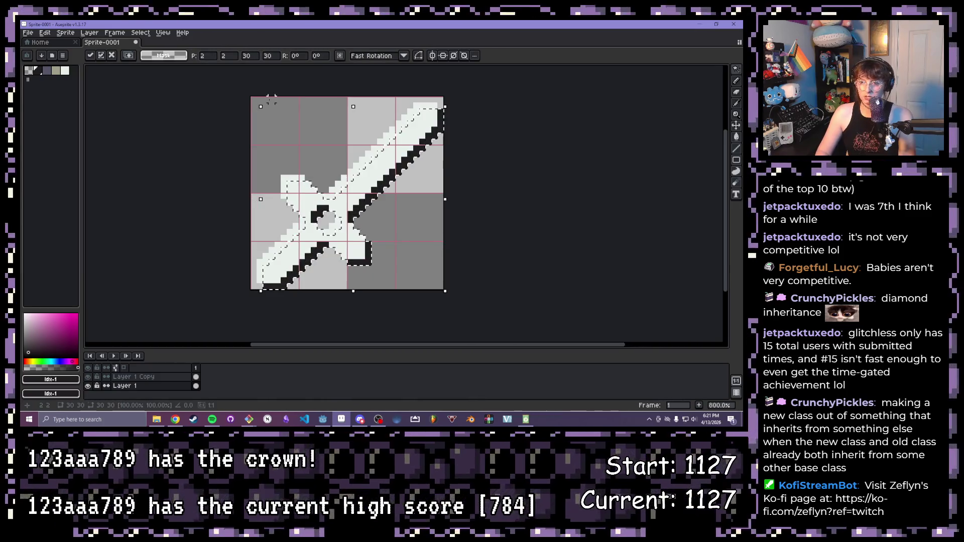
key(Down)
key(Right)
key(ctrl+d)
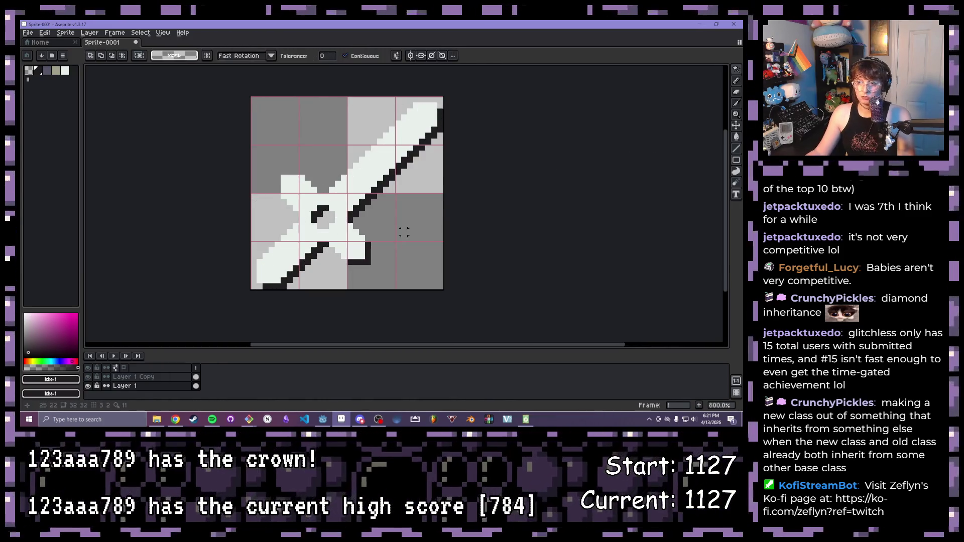
scroll(407, 234, down, 1)
drag(412, 246, 414, 256)
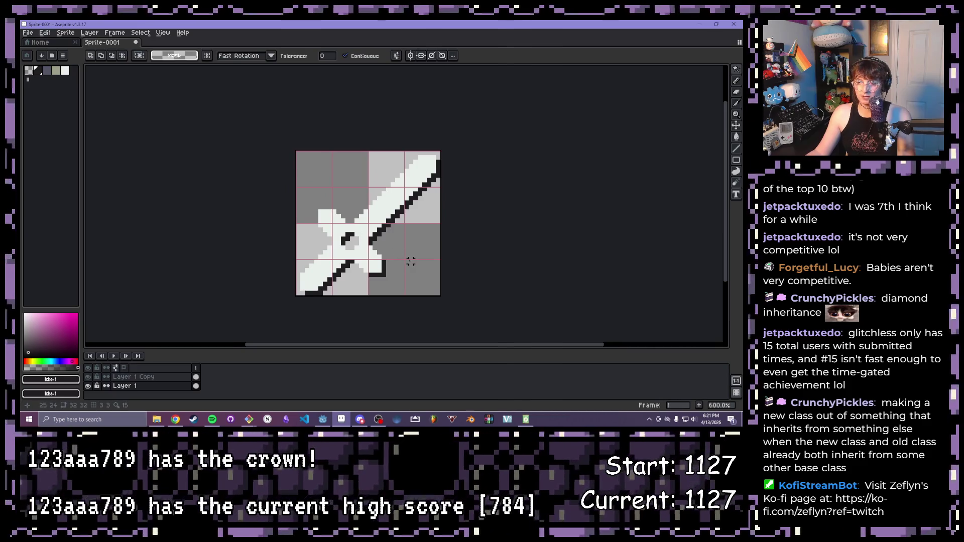
scroll(411, 261, up, 1)
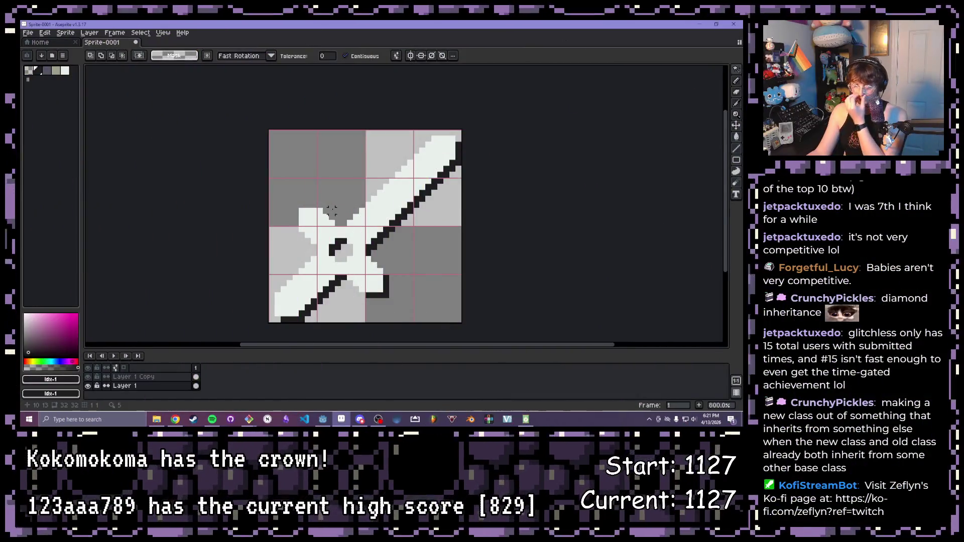
scroll(331, 211, up, 1)
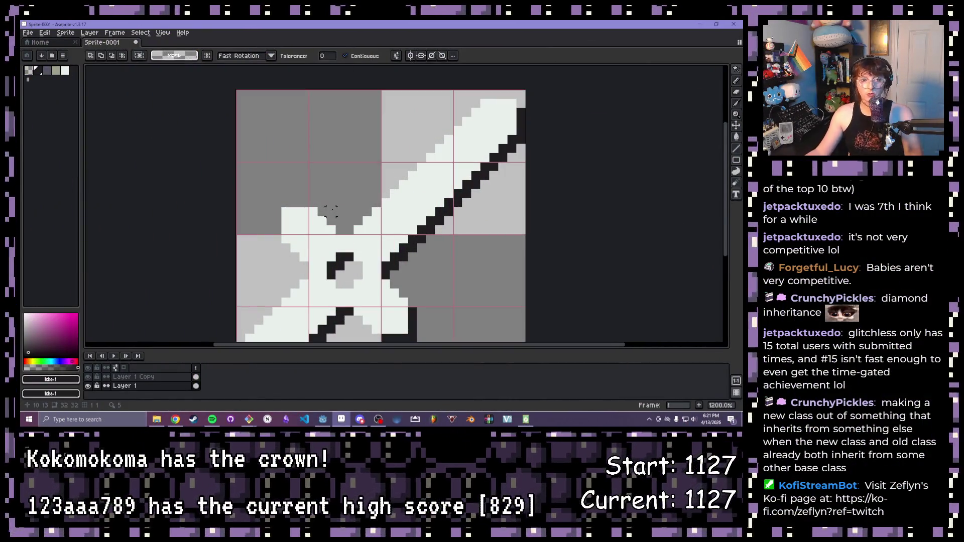
scroll(331, 211, down, 1)
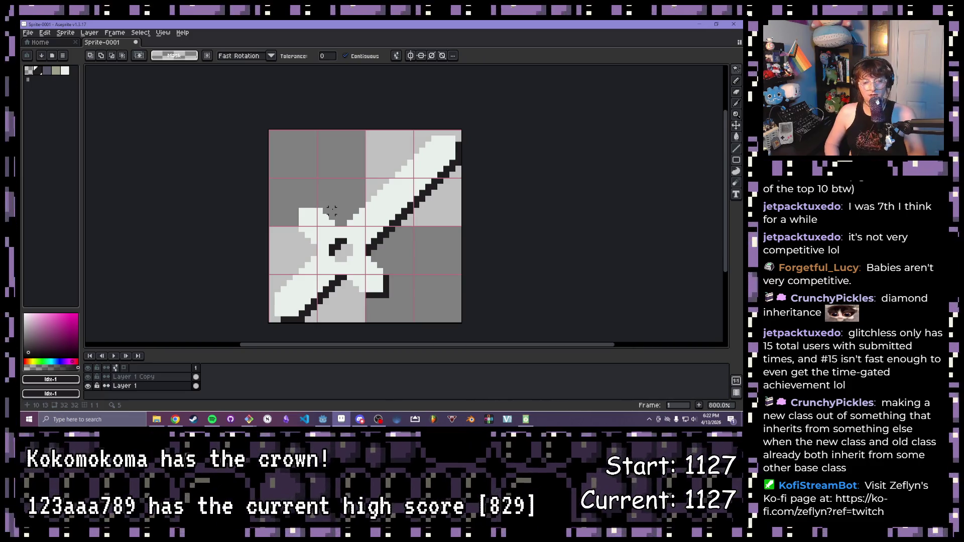
scroll(338, 156, up, 1)
scroll(338, 156, down, 1)
drag(337, 189, 267, 147)
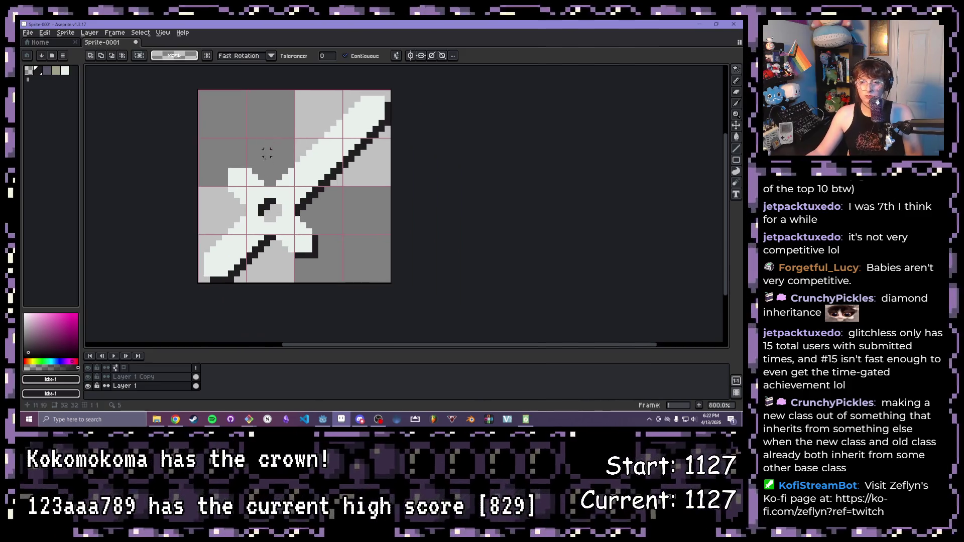
Step: Add a second animation frame and select its bottom Layer 1 cel
click(696, 407)
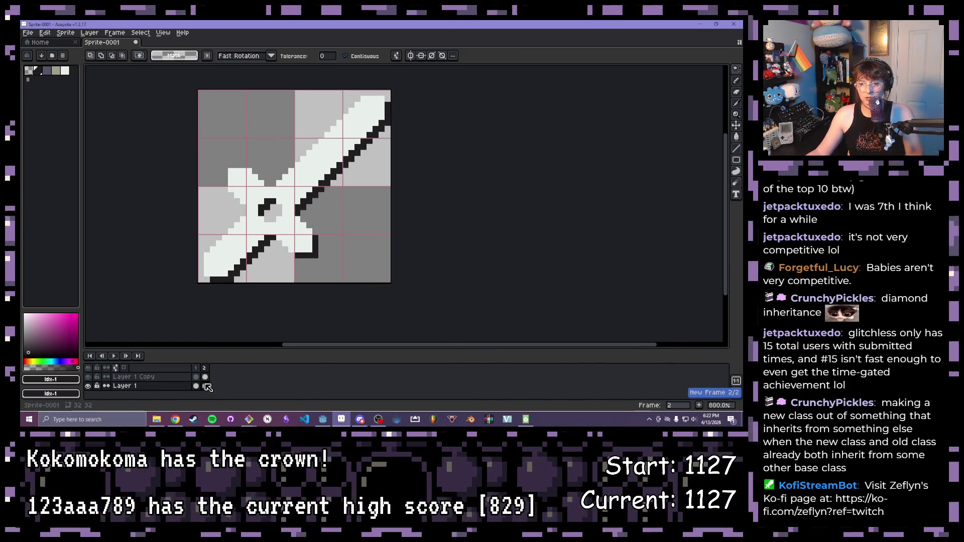
click(206, 377)
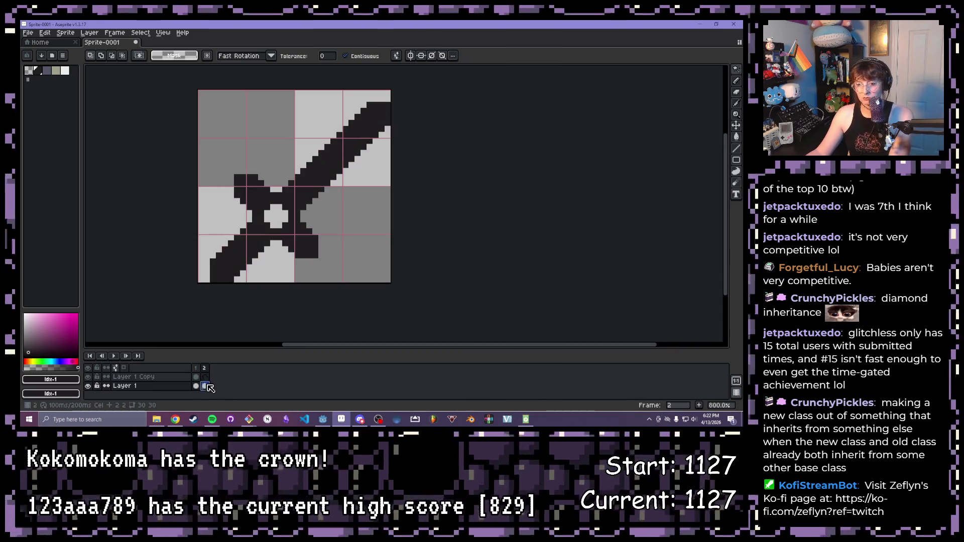
click(205, 385)
Step: Pick white with a round brush and fill the whole frame-2 canvas white
click(67, 70)
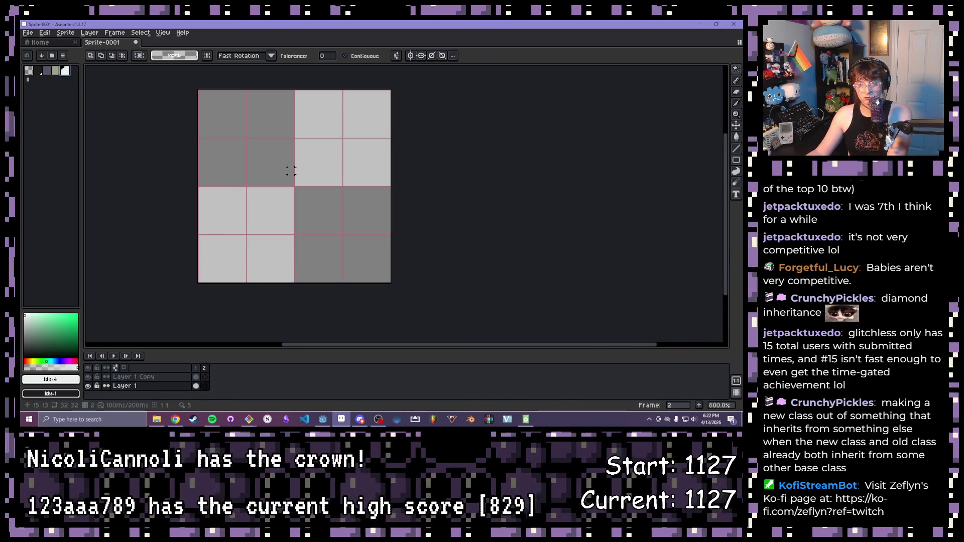
key(b)
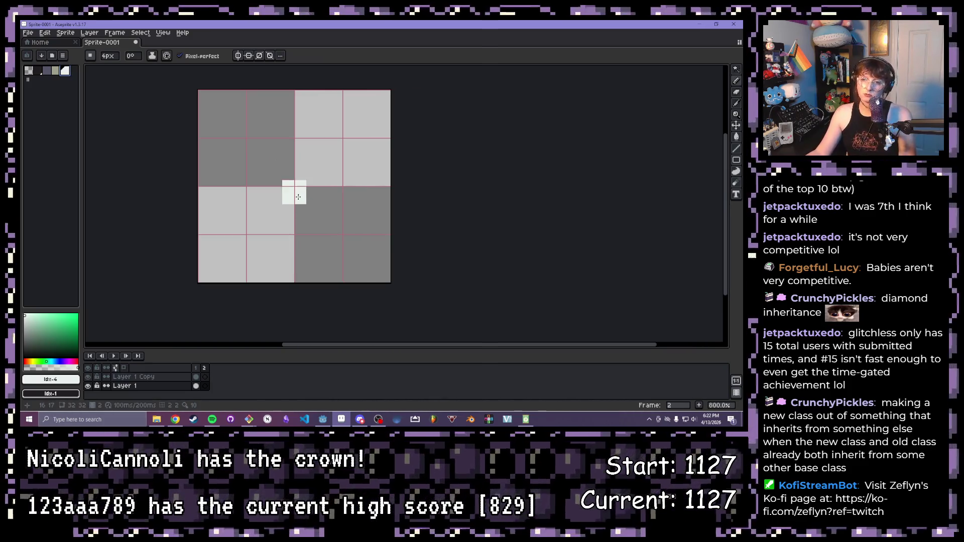
click(91, 56)
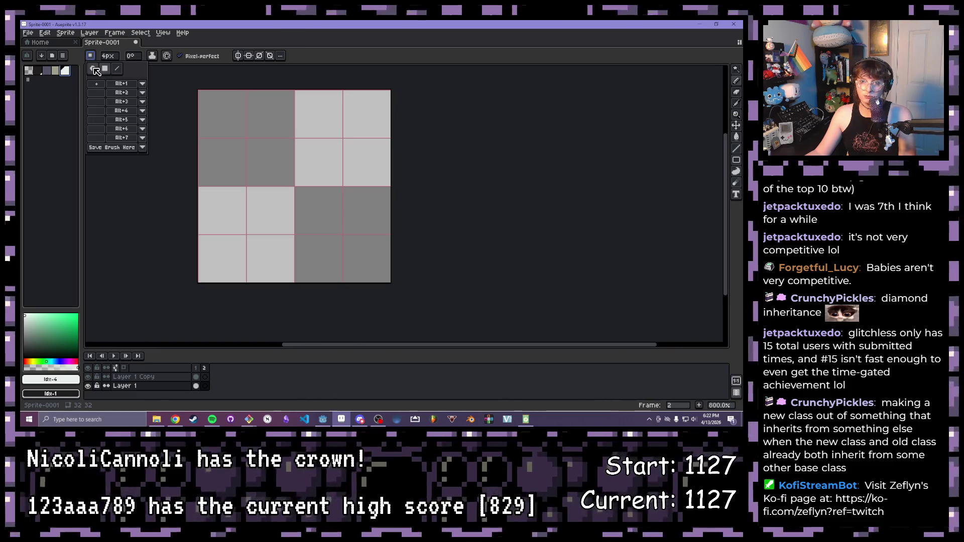
click(97, 70)
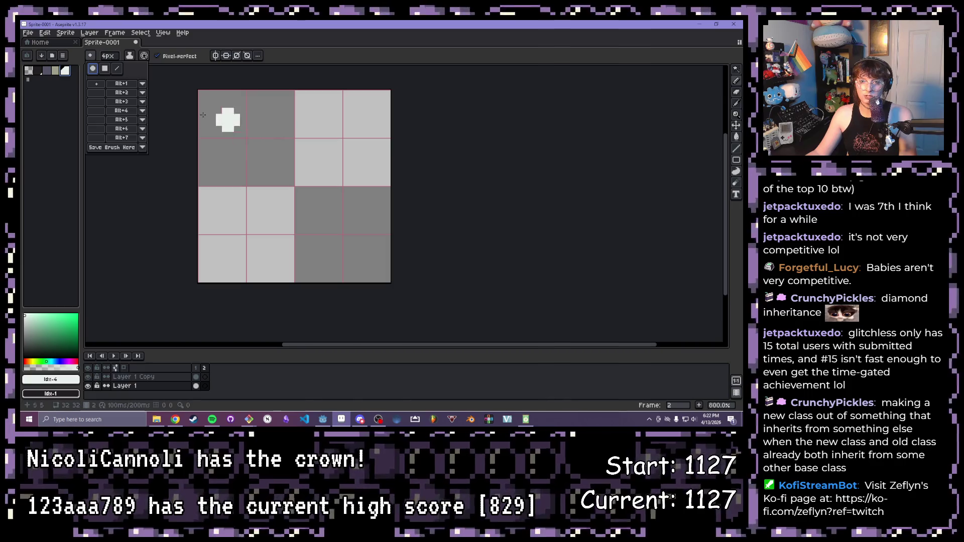
key(g)
key(f)
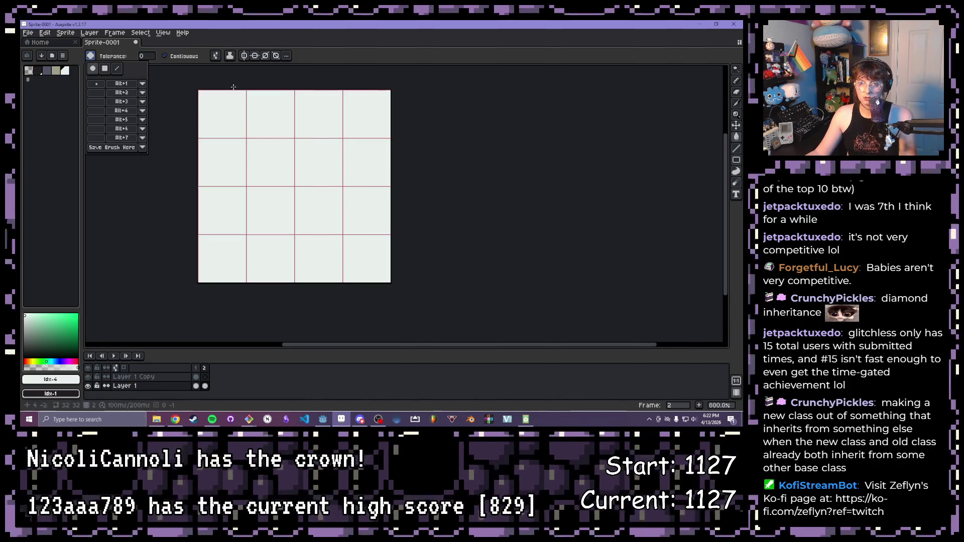
Step: Save the current brush as custom brush eight and confirm its Alt+8 shortcut
click(138, 148)
click(135, 153)
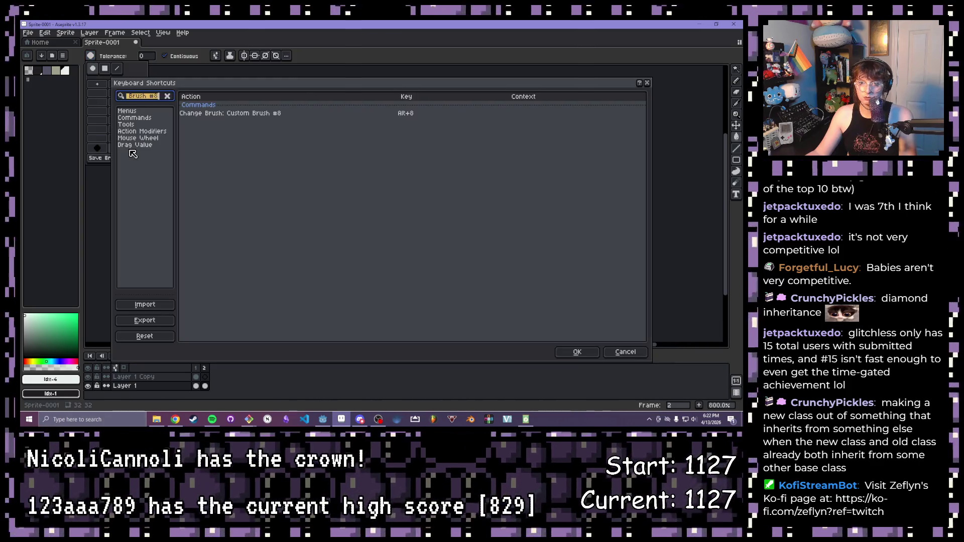
click(625, 352)
click(91, 56)
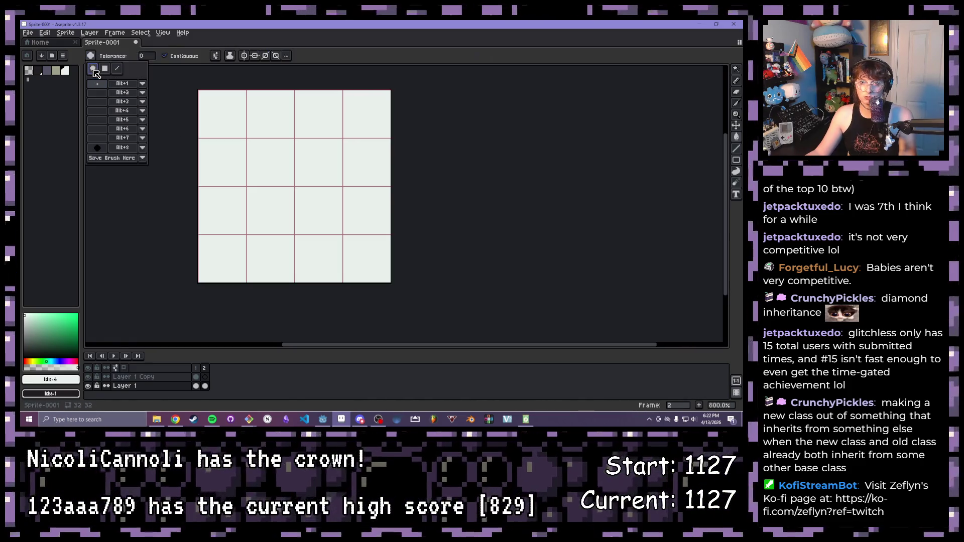
click(100, 82)
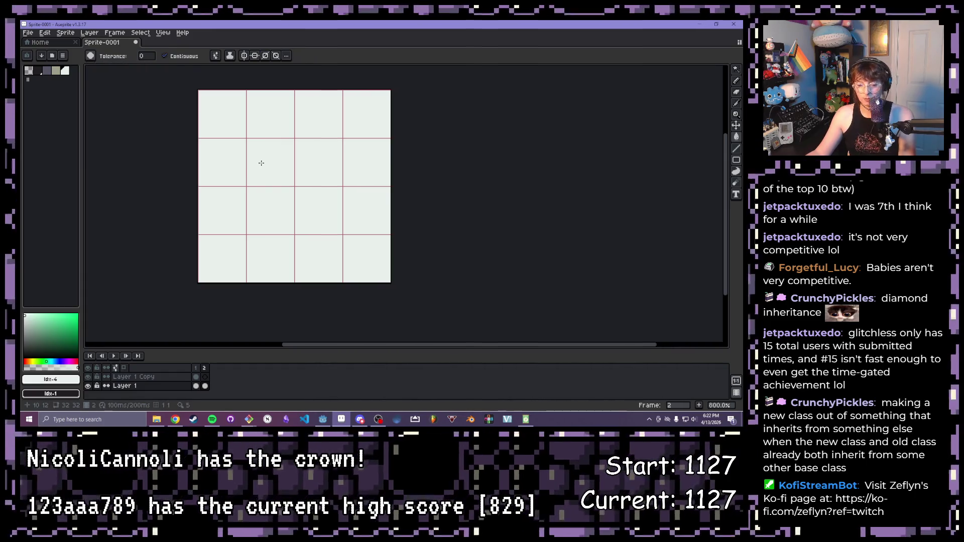
key(b)
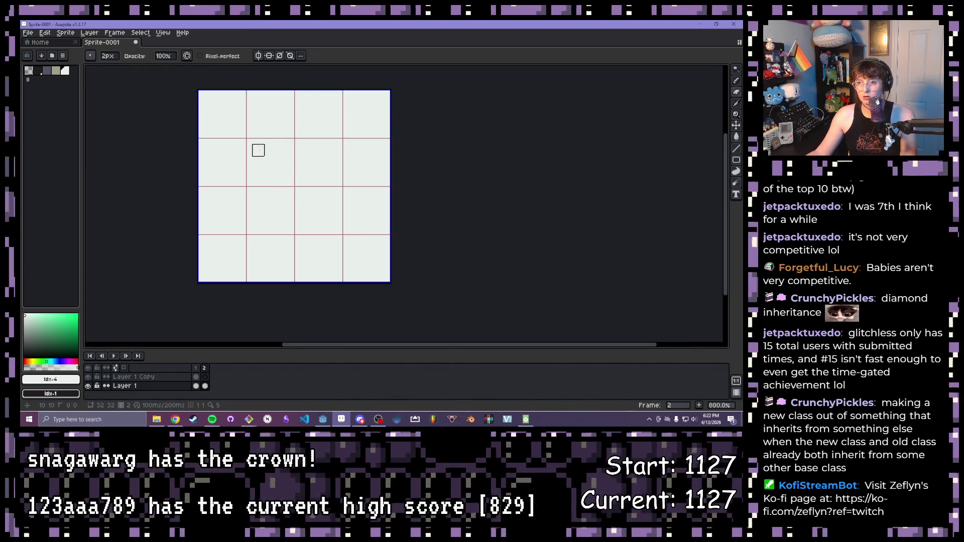
Step: Stamp a 12px dark grey bump top-left and a lighter grey bump top-right, then return to 1px
key(plus)
key(plus)
key(plus)
key(plus)
key(plus)
key(plus)
key(plus)
key(plus)
key(plus)
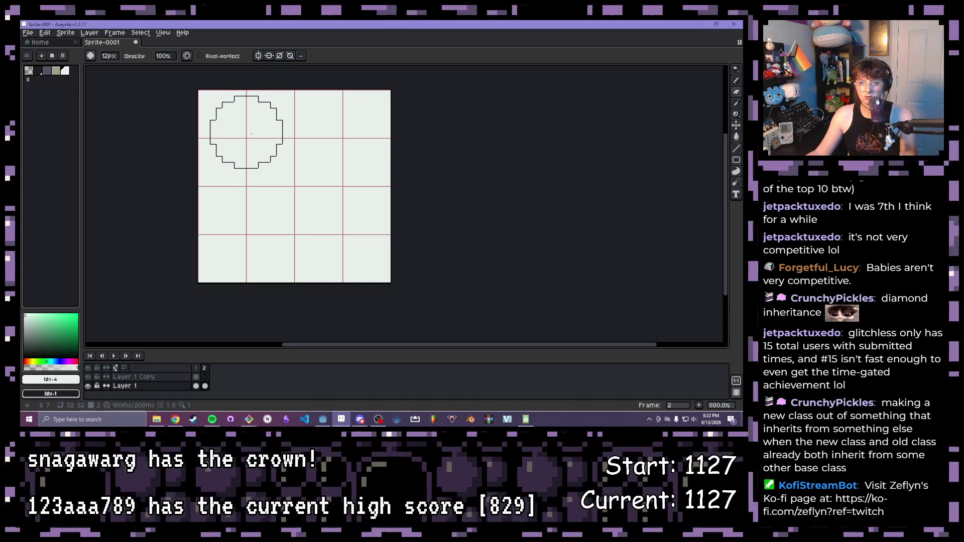
click(246, 103)
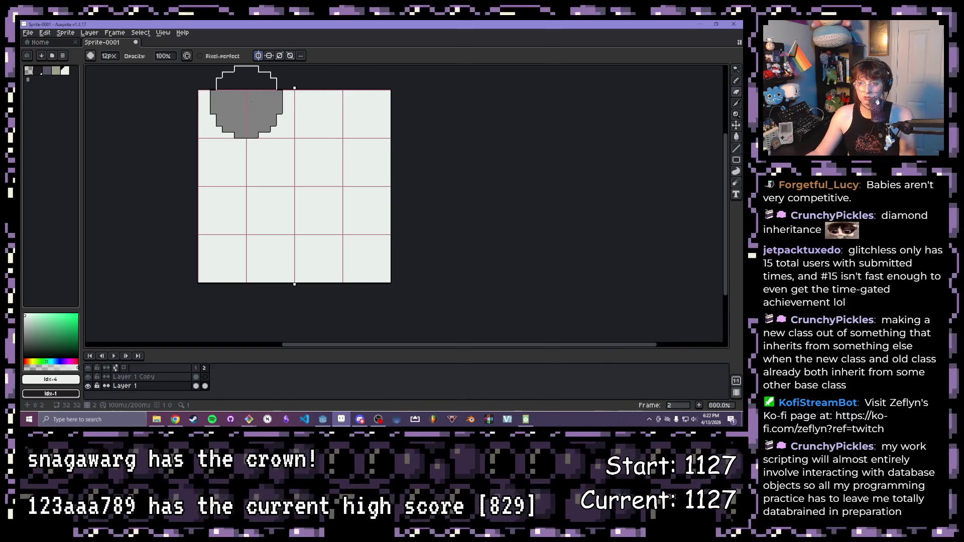
click(343, 103)
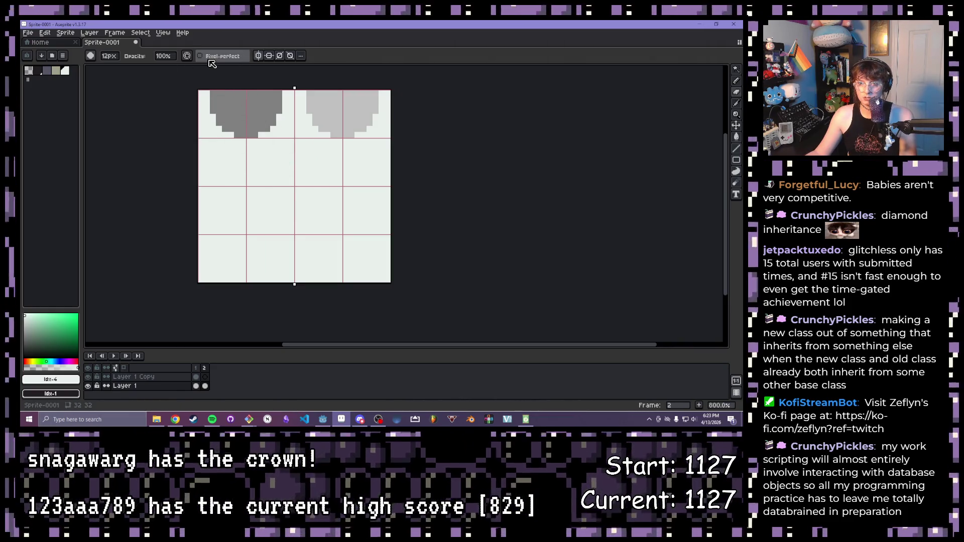
key(minus)
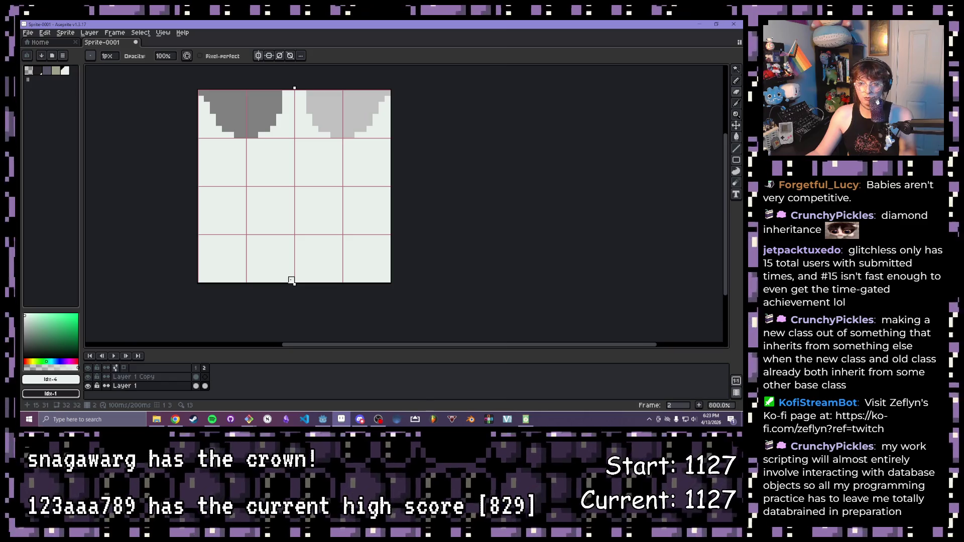
Step: Draw a mirrored 1px grey V line rising from the bottom centre
click(736, 149)
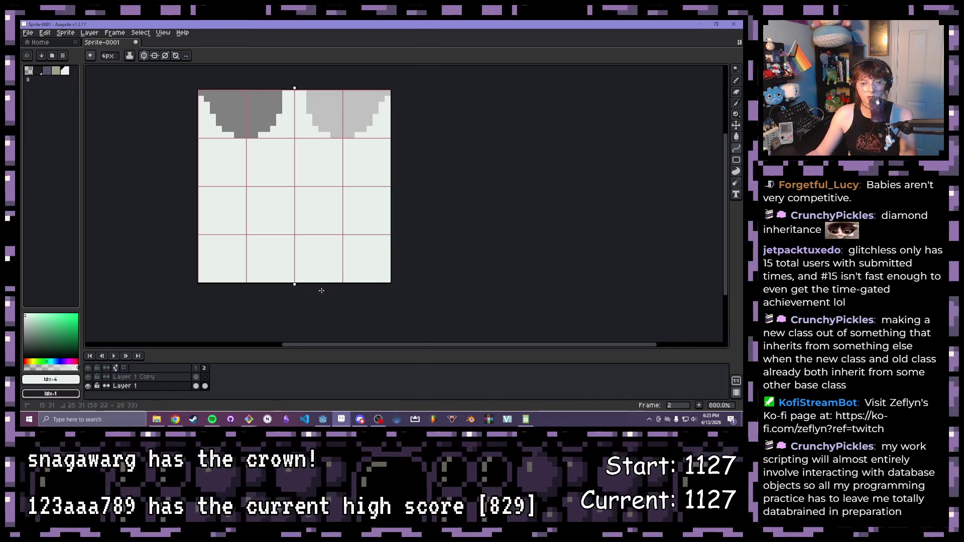
scroll(216, 272, up, 1)
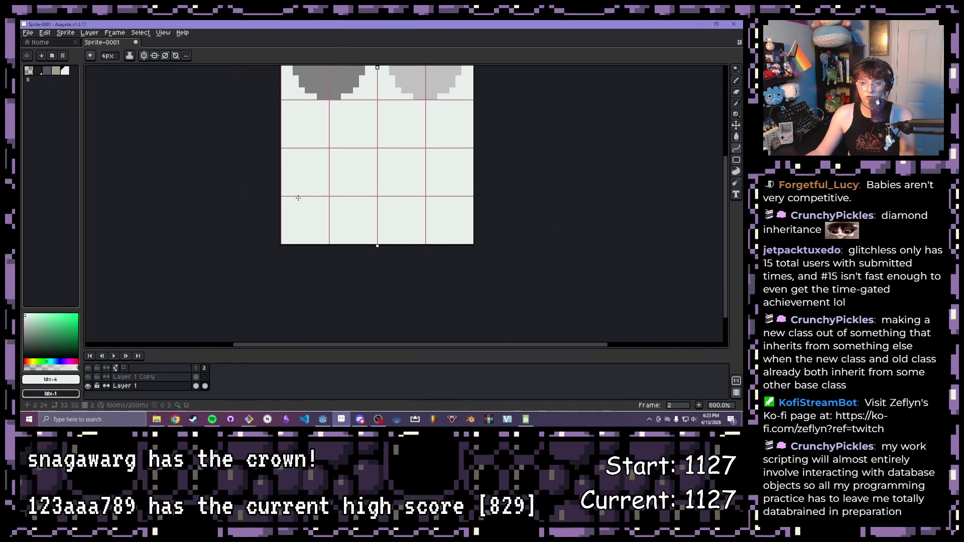
scroll(386, 169, up, 1)
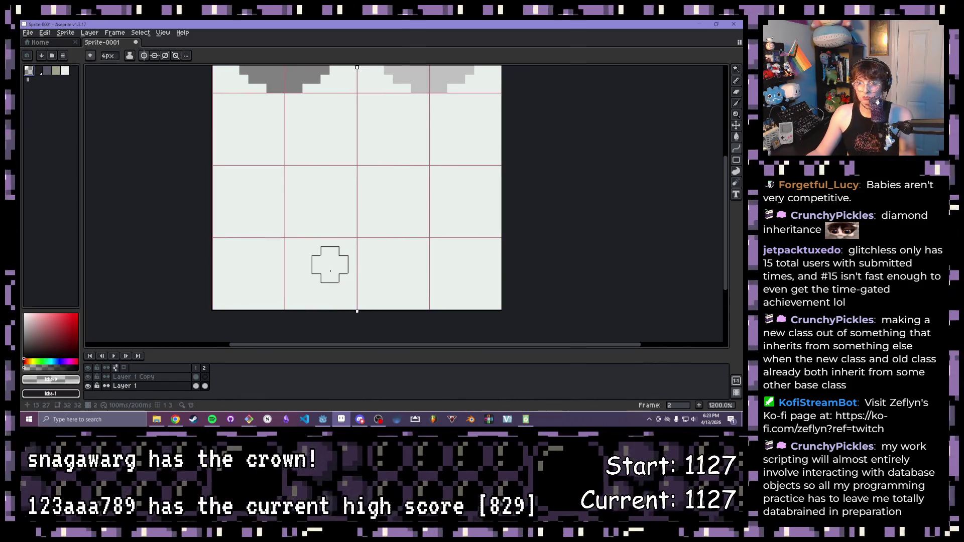
click(735, 125)
click(737, 145)
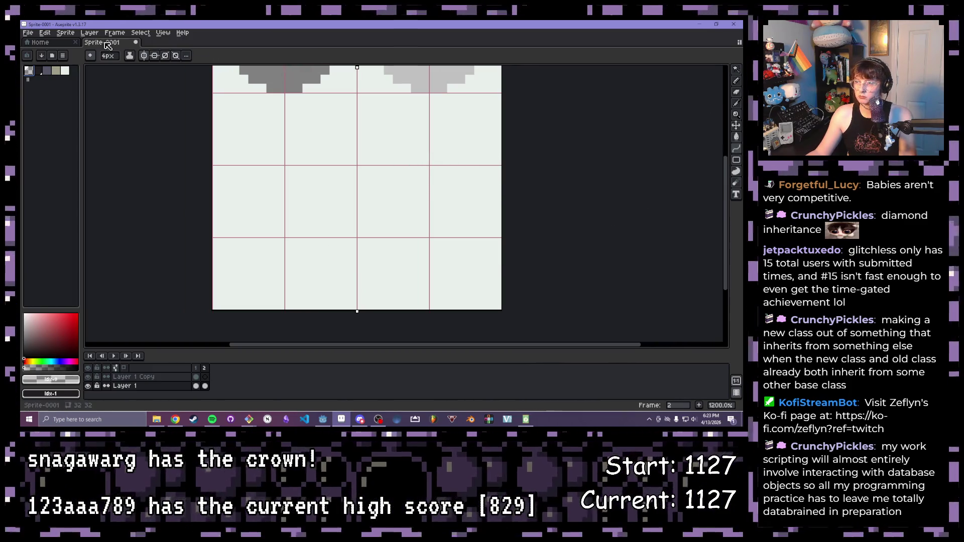
key(minus)
key(minus)
key(minus)
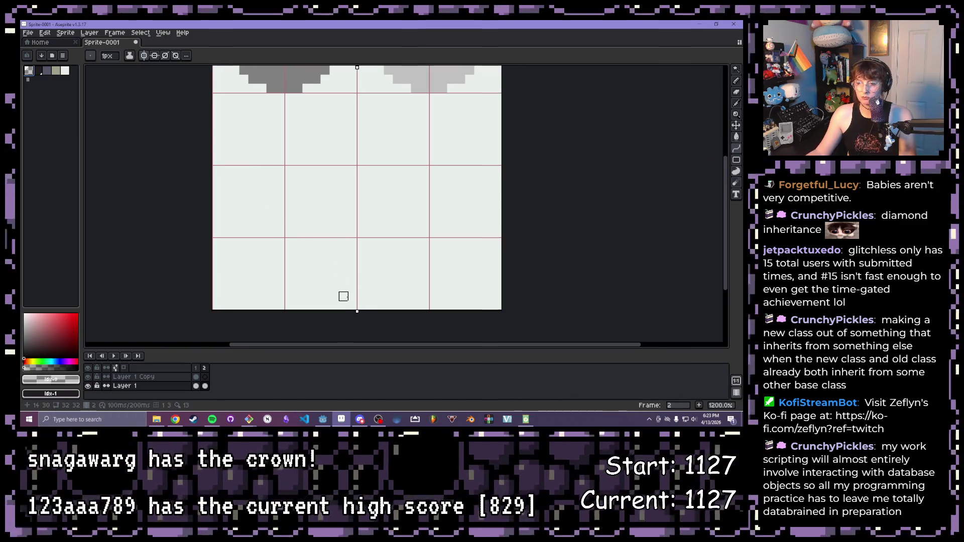
drag(354, 306, 217, 169)
Step: Bend the V into a rounded bowl curve and fill the lower corners outside it grey
drag(289, 260, 253, 278)
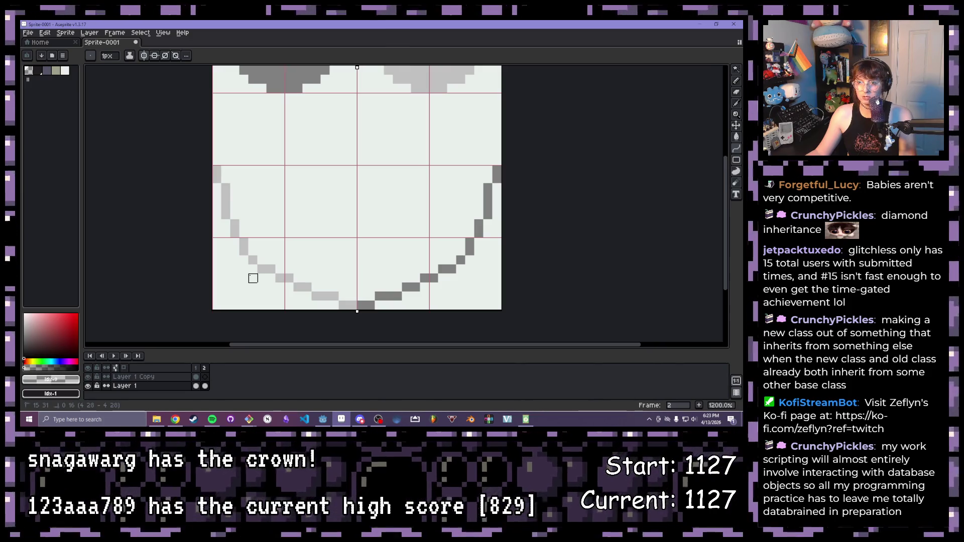
mouse_move(254, 278)
mouse_down()
mouse_move(244, 278)
mouse_move(253, 279)
mouse_up()
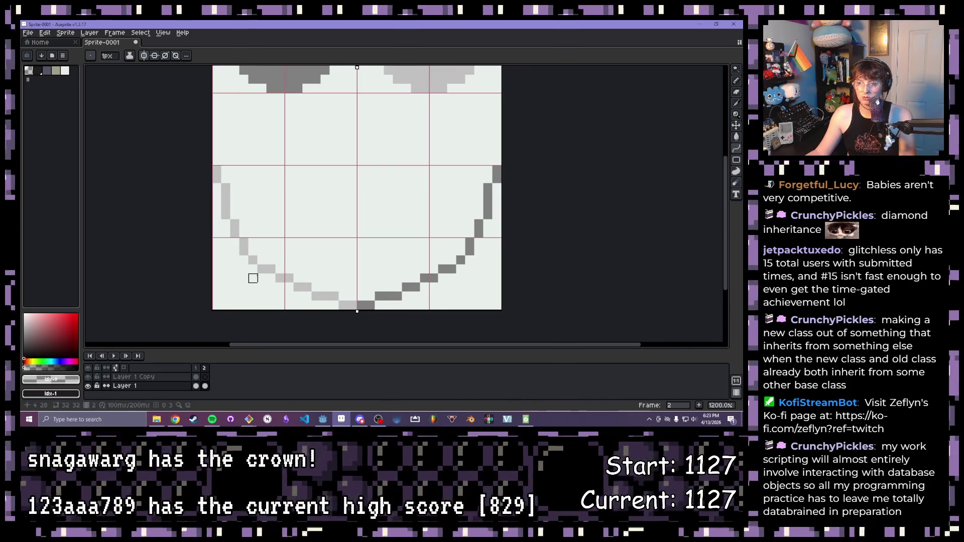
key(g)
click(254, 296)
scroll(340, 174, down, 1)
Step: Pencil grey strips along the shield's side edges, undoing a stray stroke
drag(339, 173, 322, 190)
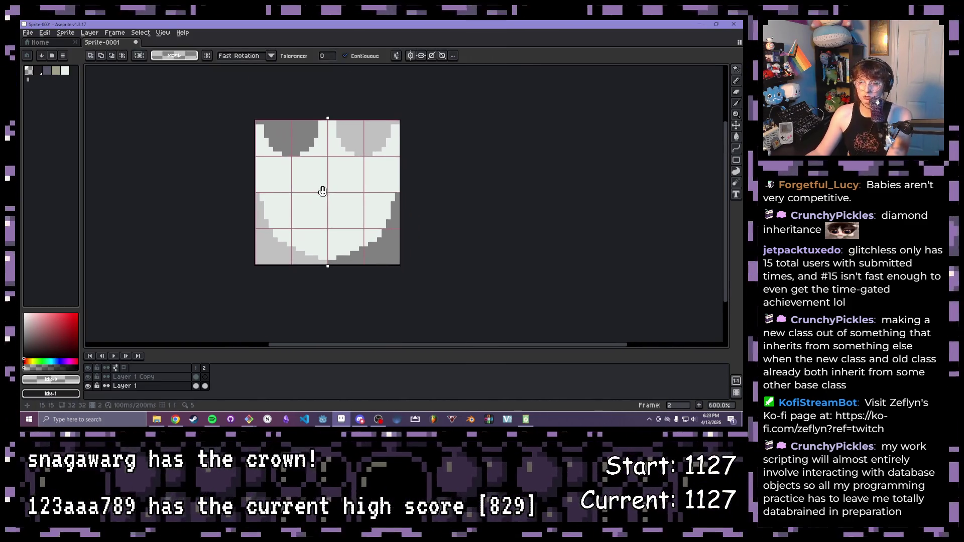
key(b)
scroll(257, 151, up, 1)
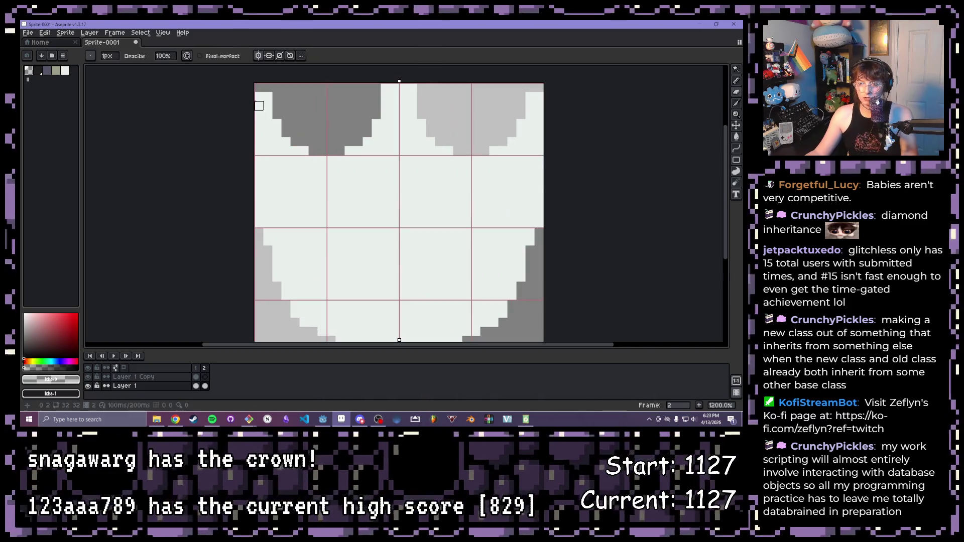
mouse_move(260, 87)
mouse_down()
mouse_move(259, 226)
mouse_move(316, 242)
mouse_up()
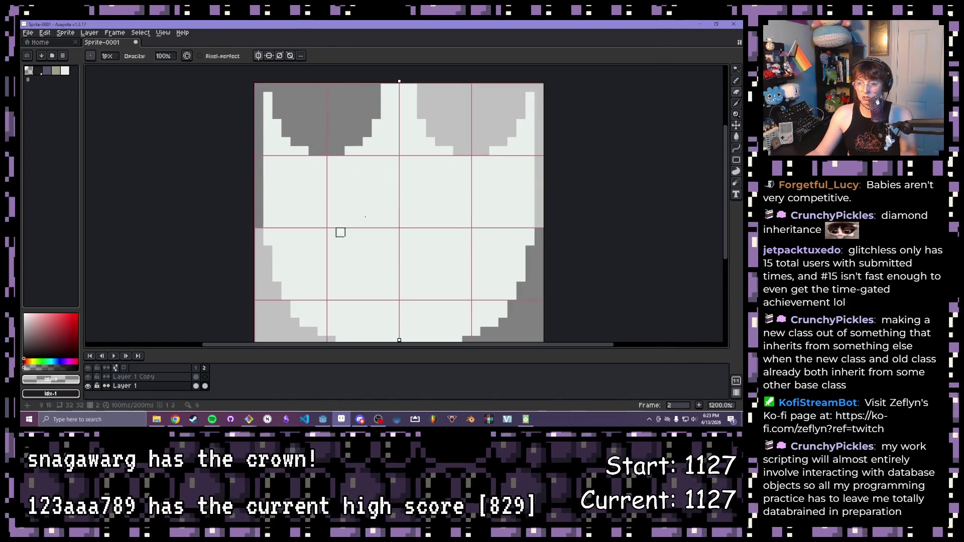
key(ctrl+z)
scroll(546, 223, down, 1)
scroll(500, 188, up, 1)
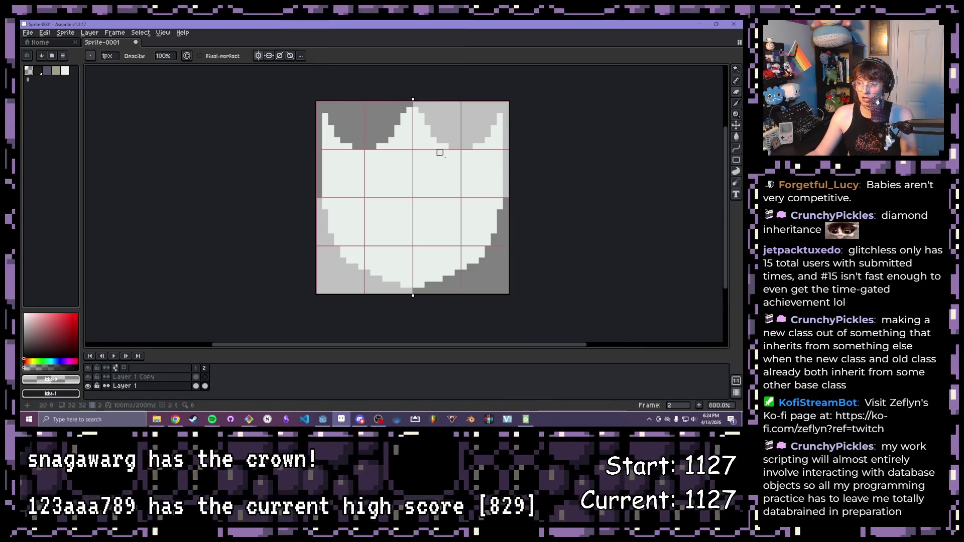
drag(487, 212, 445, 189)
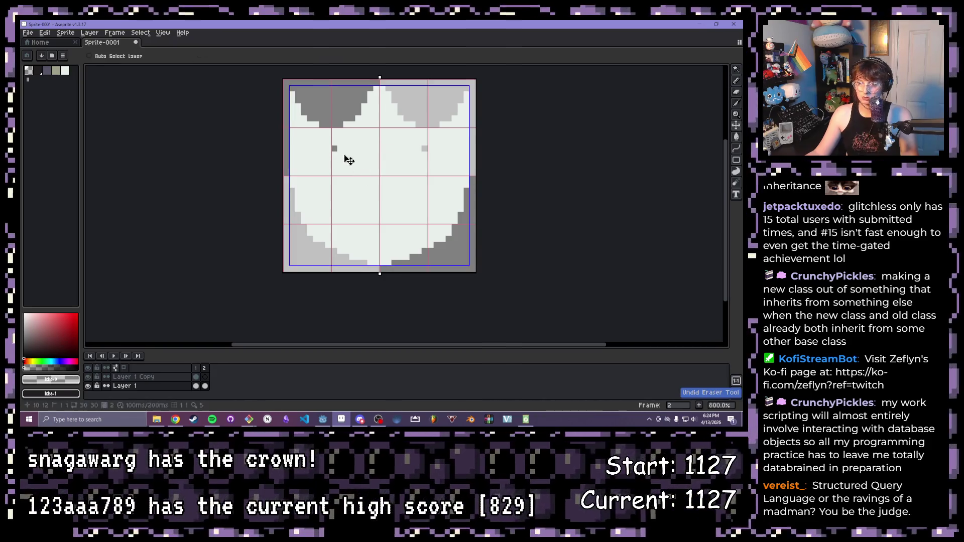
Step: Draw a dark grey bar with a downward triangle beneath it in the shield's centre
key(ctrl+z)
mouse_move(350, 161)
mouse_down()
mouse_move(382, 161)
mouse_move(379, 209)
mouse_up()
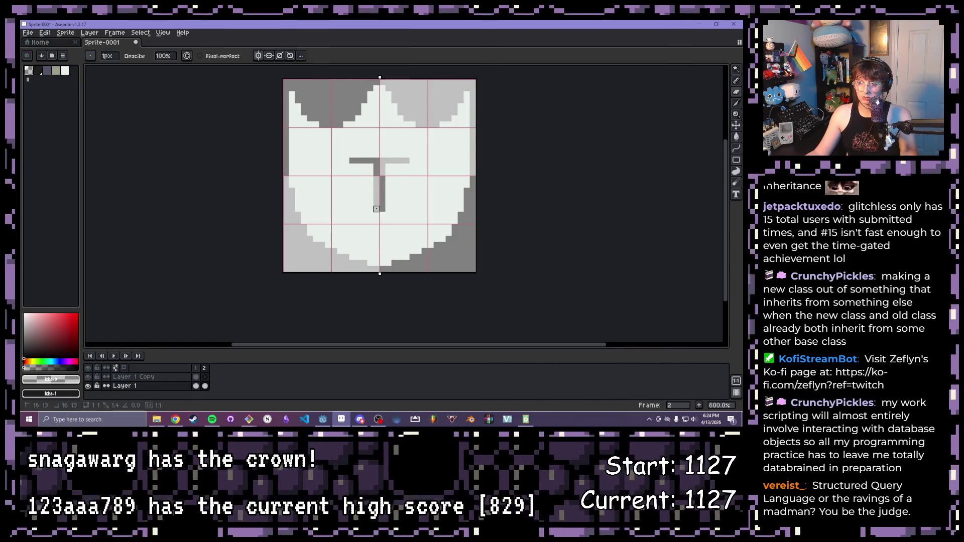
key(ctrl+z)
drag(352, 163, 378, 213)
drag(407, 163, 379, 213)
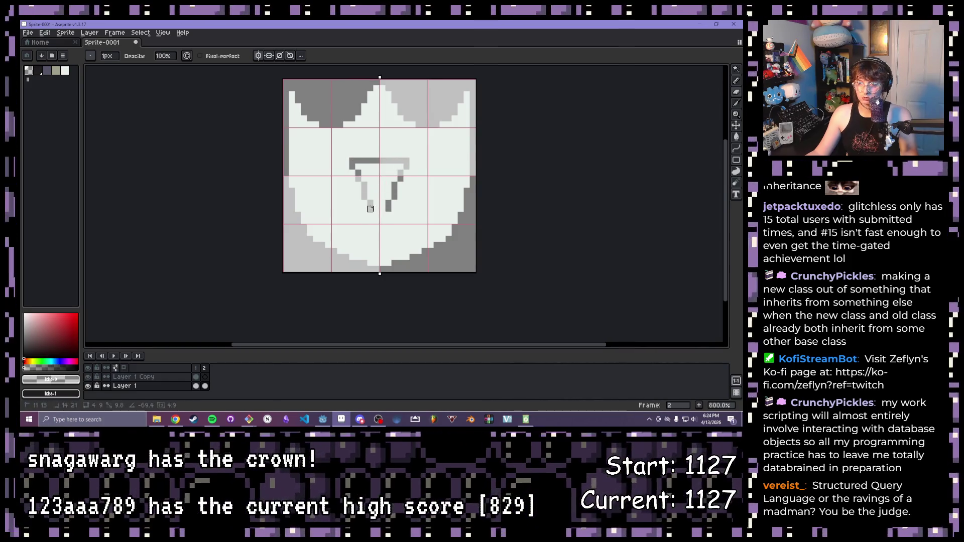
Step: Fill the triangle solid dark grey to form the heart, then return to a one-pixel pencil
key(w)
click(391, 175)
key(f)
key(ctrl+d)
key(b)
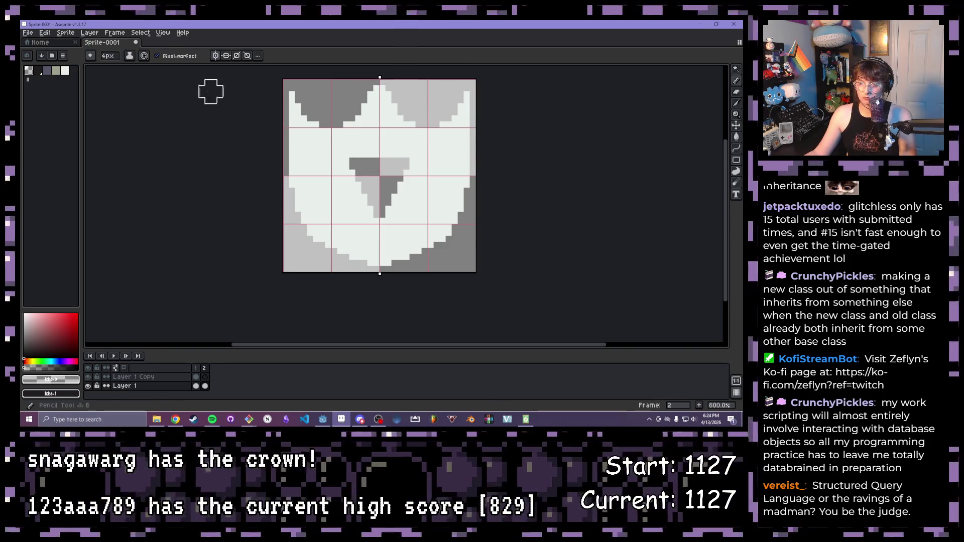
key(minus)
key(minus)
key(minus)
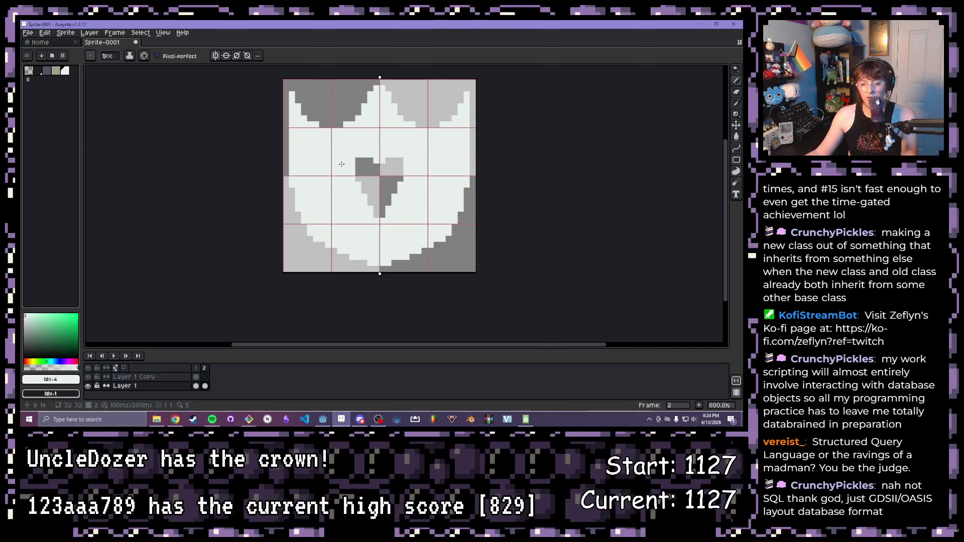
key(b)
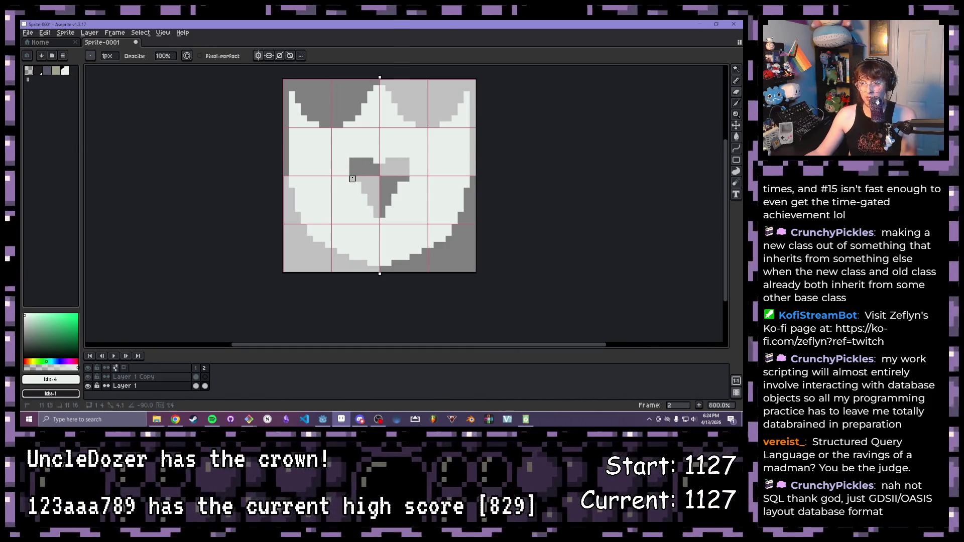
scroll(448, 203, down, 2)
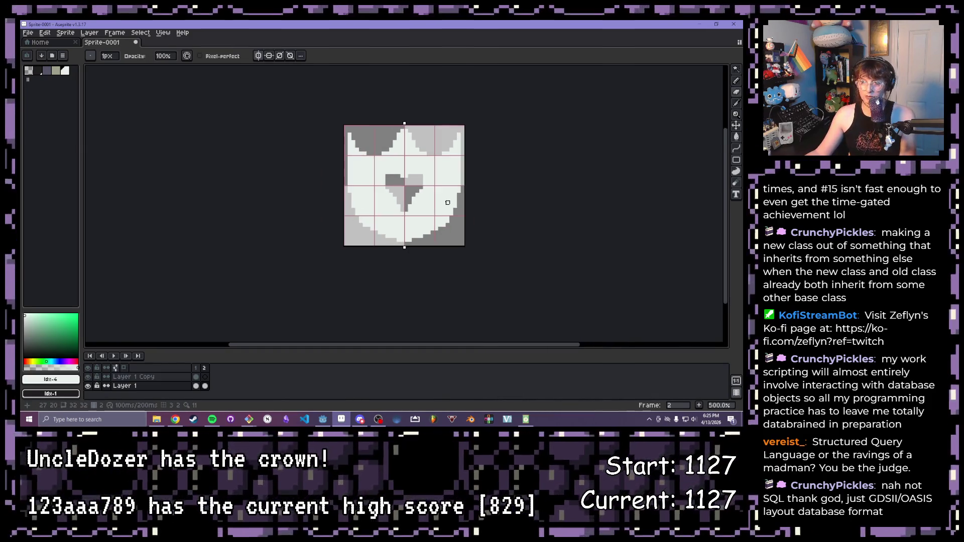
scroll(448, 203, up, 1)
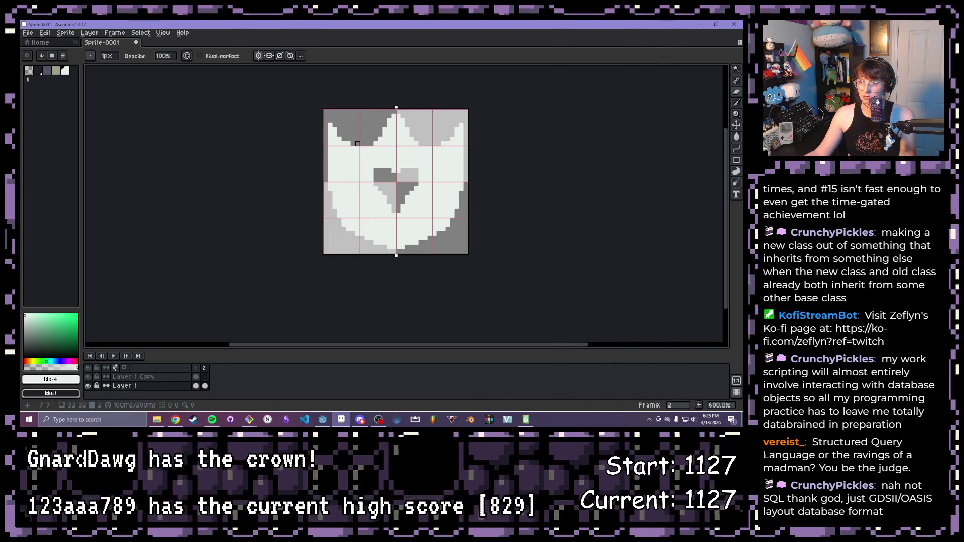
key(e)
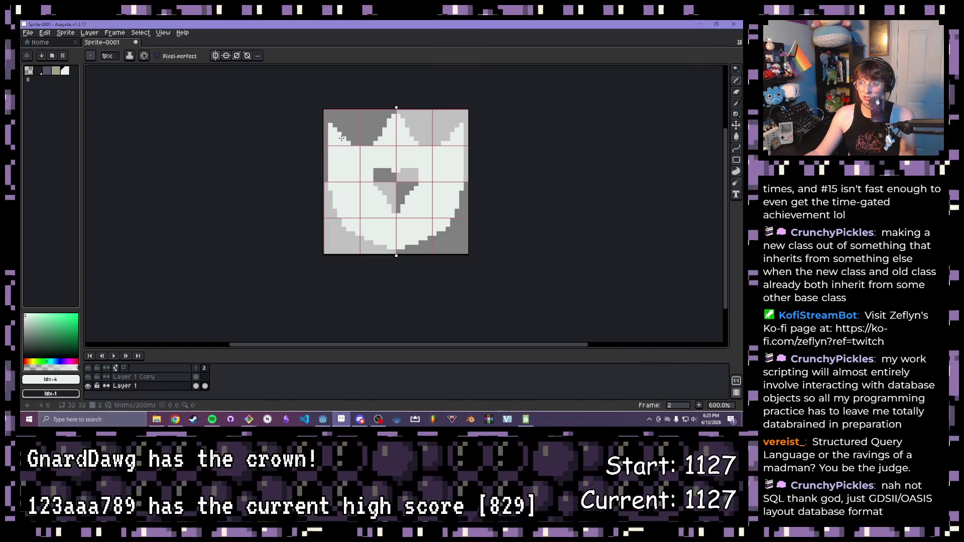
scroll(342, 138, down, 1)
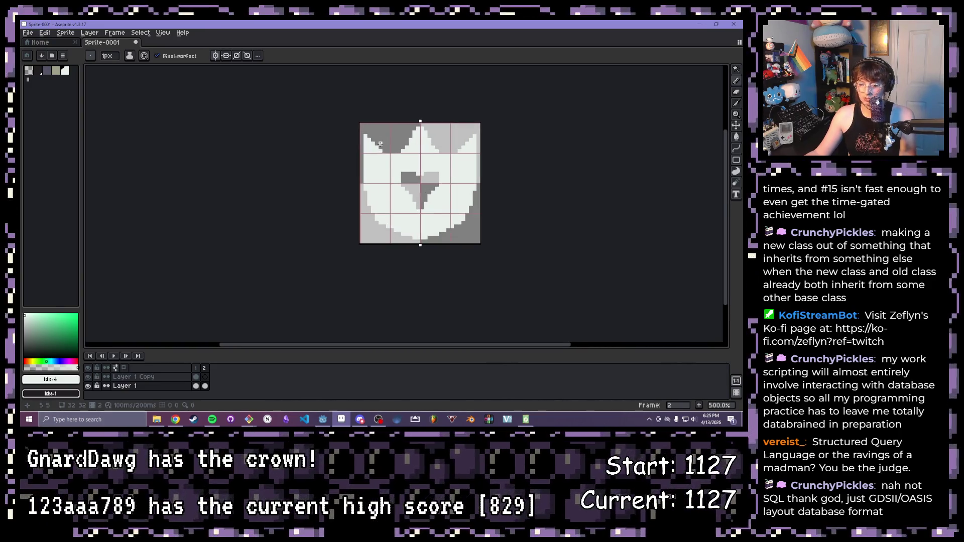
key(b)
scroll(380, 143, up, 1)
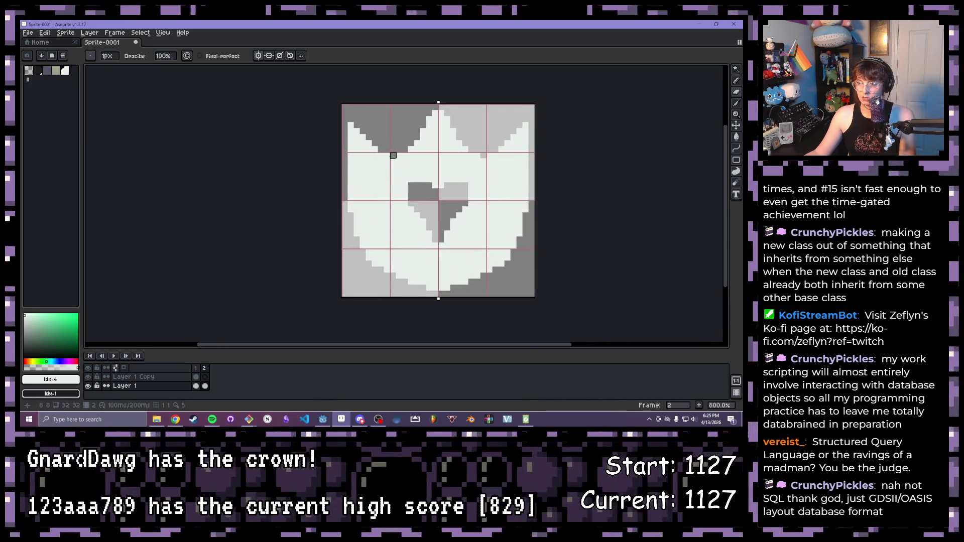
scroll(509, 195, down, 1)
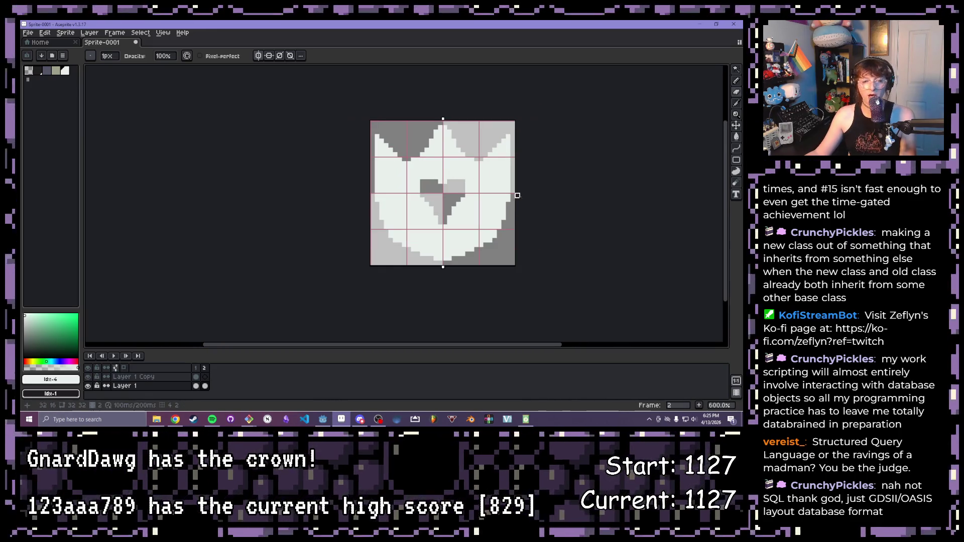
scroll(453, 163, down, 1)
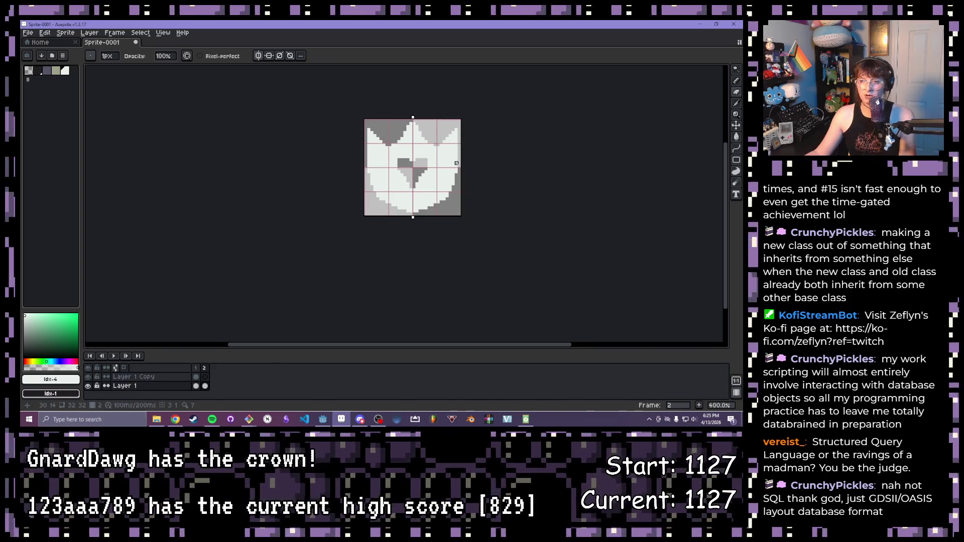
scroll(301, 223, down, 2)
scroll(315, 238, up, 1)
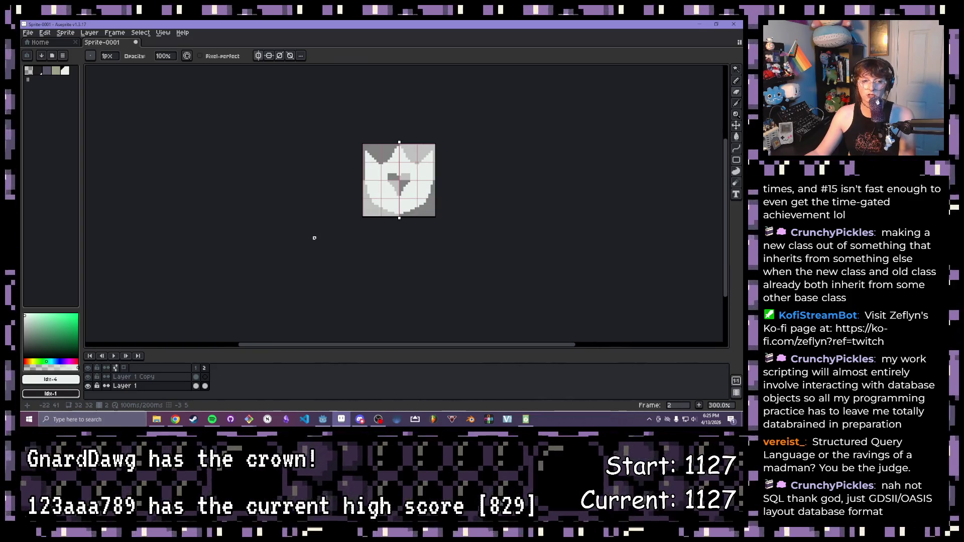
scroll(314, 238, up, 1)
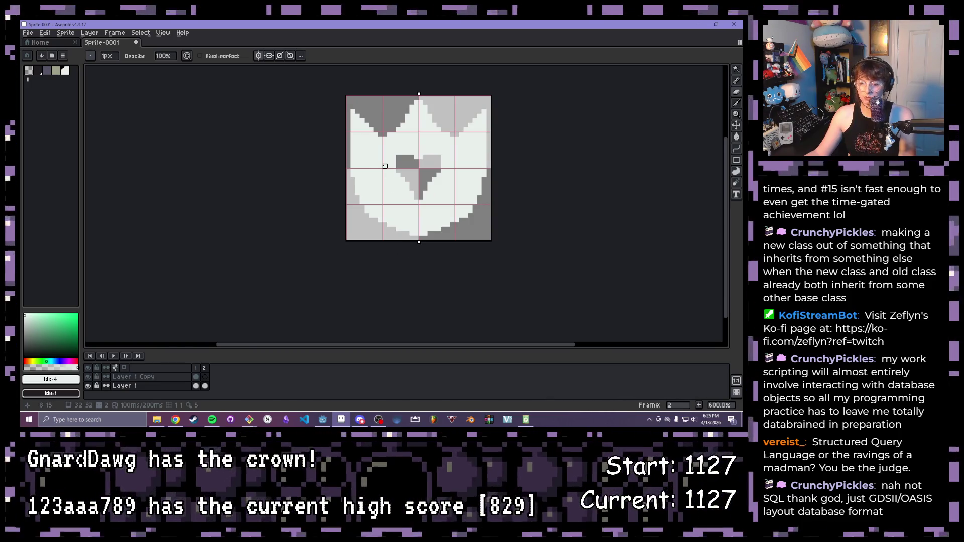
Step: Paint a brighter line along the shield's top edge, undoing the overdrawn part
key(b)
drag(371, 111, 473, 115)
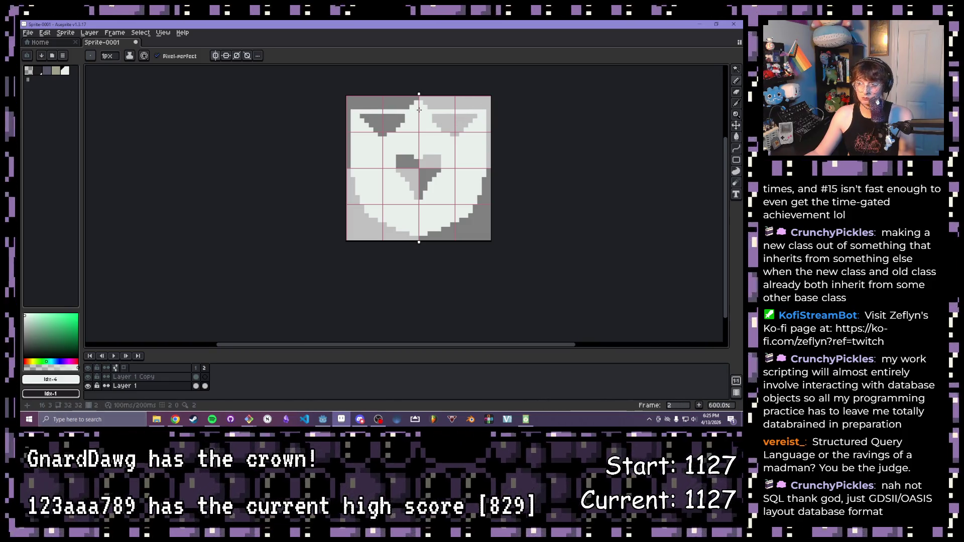
key(e)
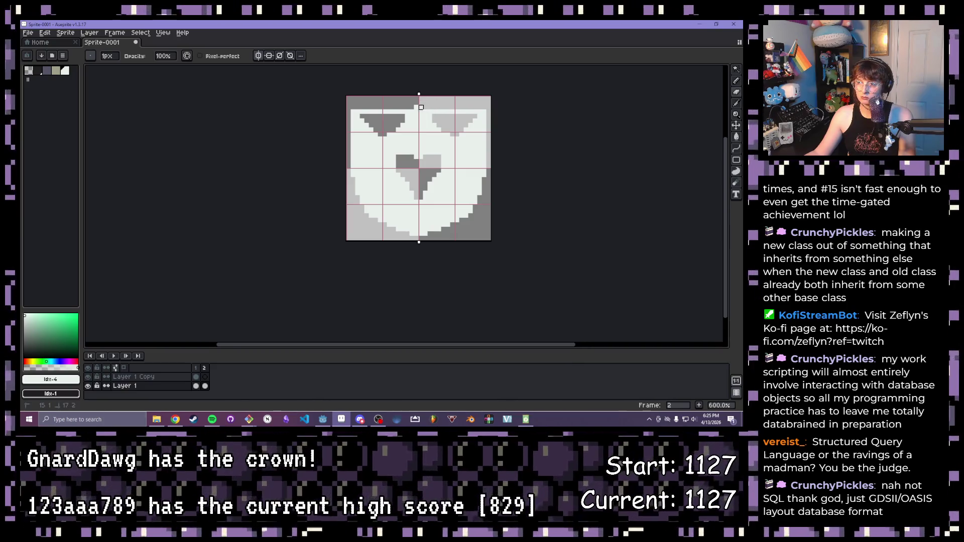
key(b)
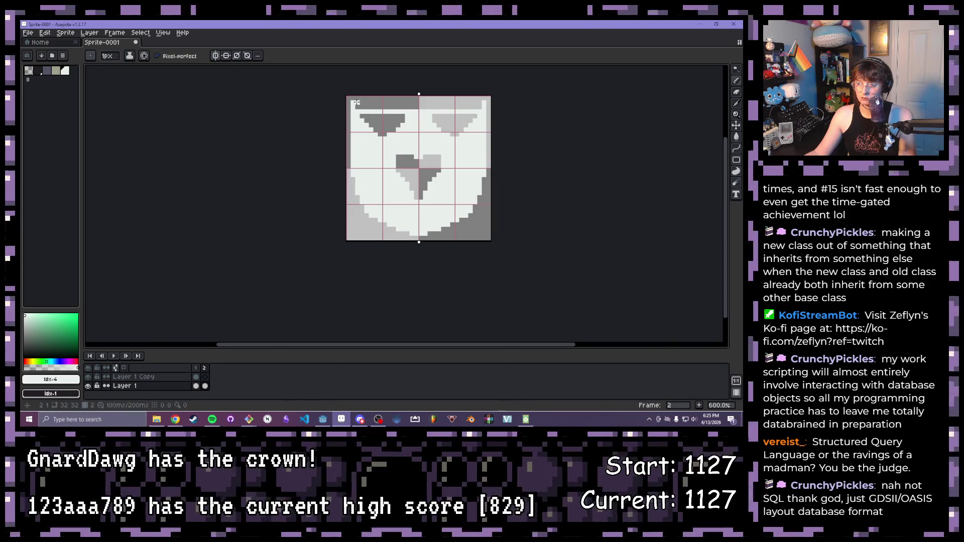
drag(355, 102, 480, 103)
key(ctrl+z)
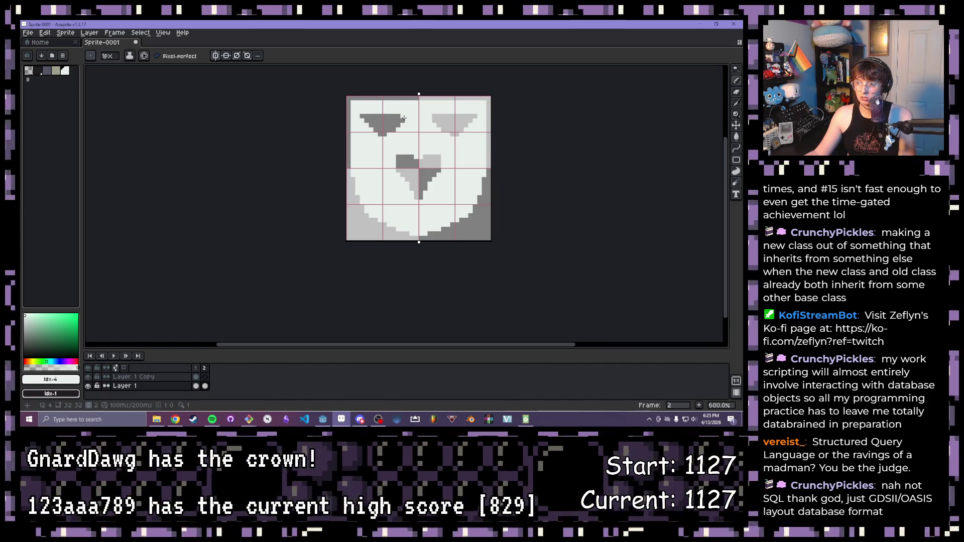
Step: Bucket-fill over both eye shapes and the grey heart, leaving a plain white shield
key(g)
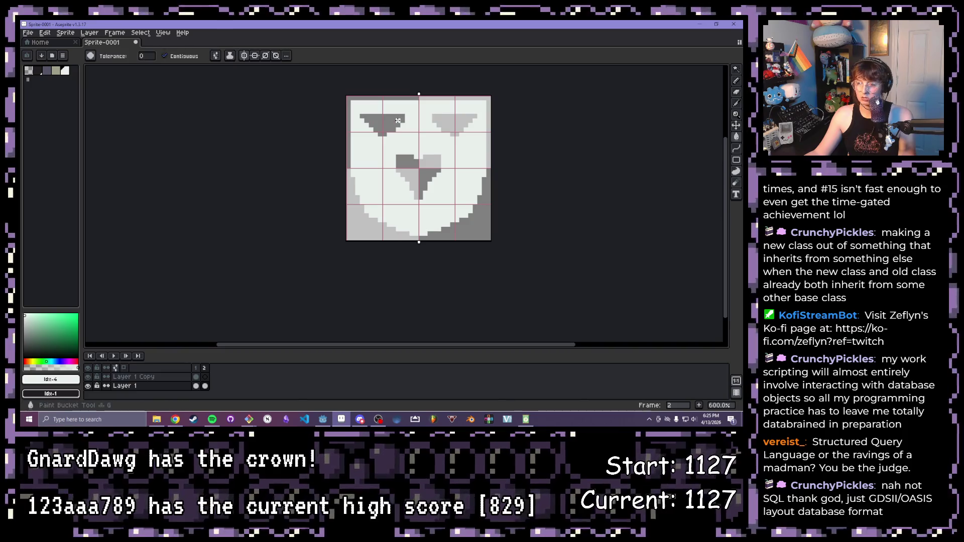
click(374, 119)
click(450, 121)
key(e)
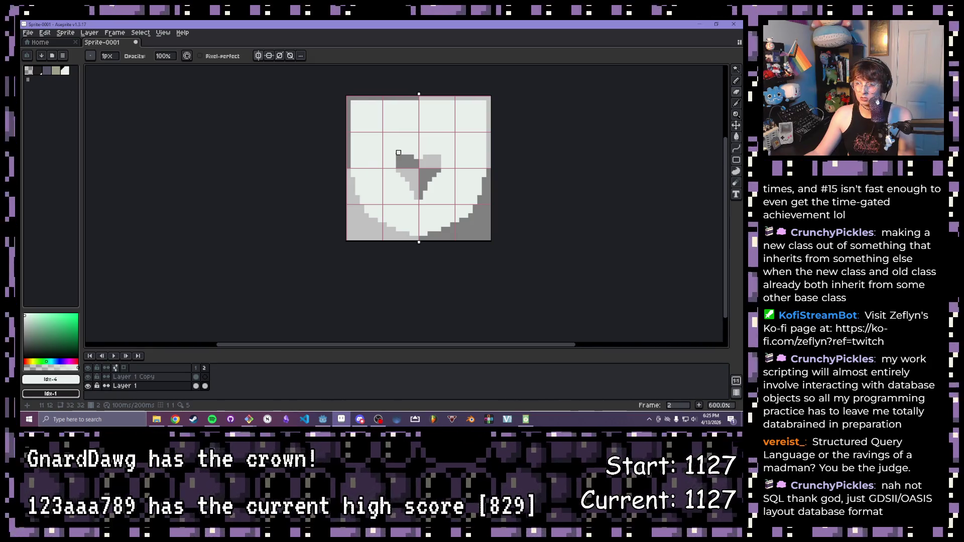
key(g)
click(418, 166)
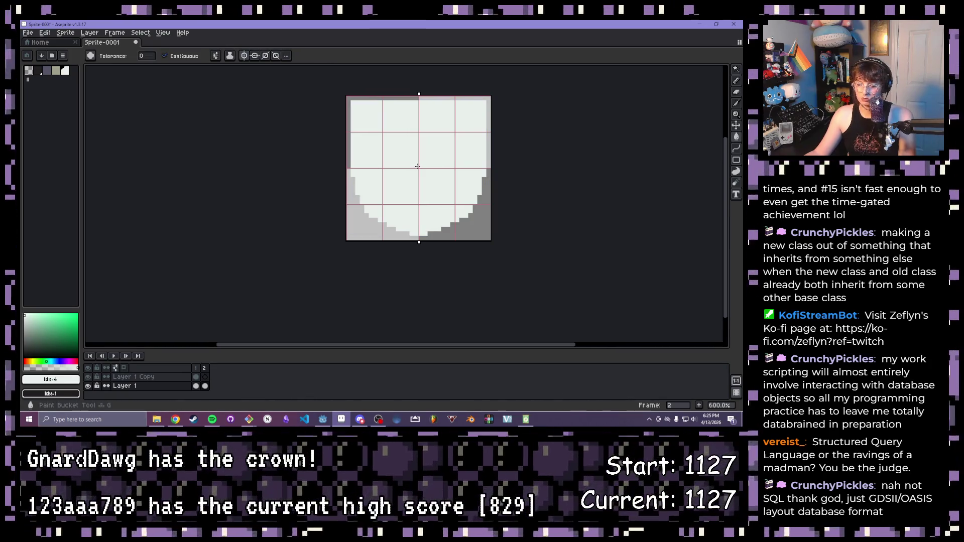
Step: Pencil three grey chevron shapes stacked down the middle of the shield
key(b)
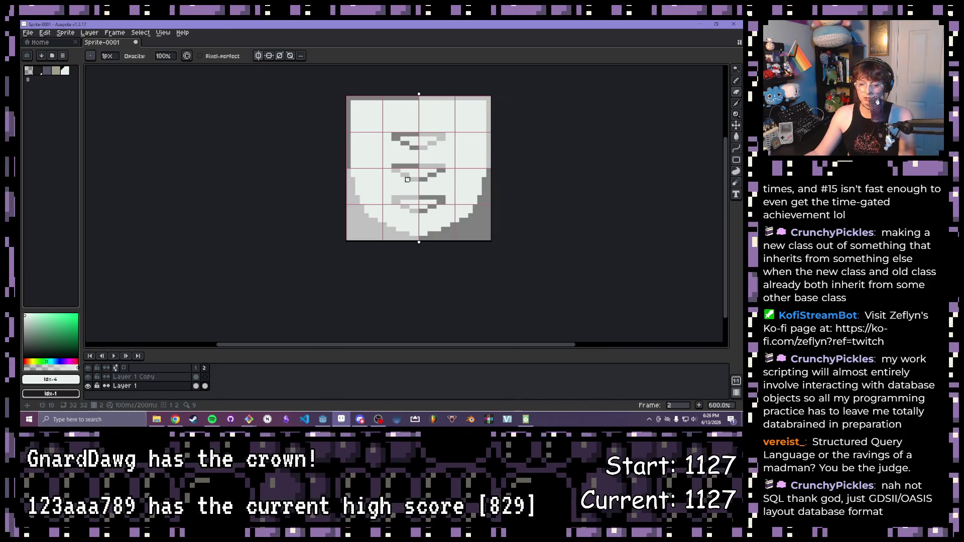
scroll(407, 179, up, 1)
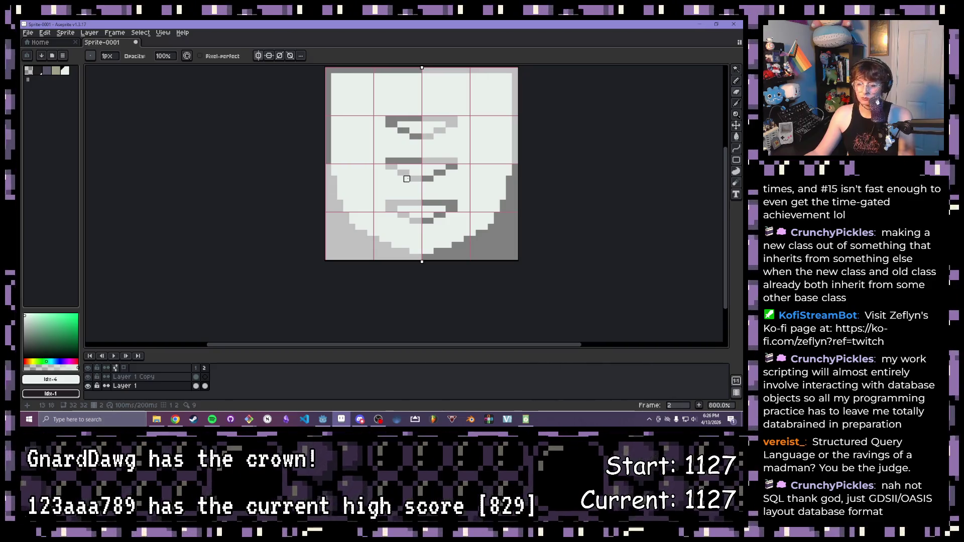
key(w)
Step: Wand-select the chevrons' top bands and fill them dark, checking Layer 1 and its copy
click(422, 122)
shift+click(422, 169)
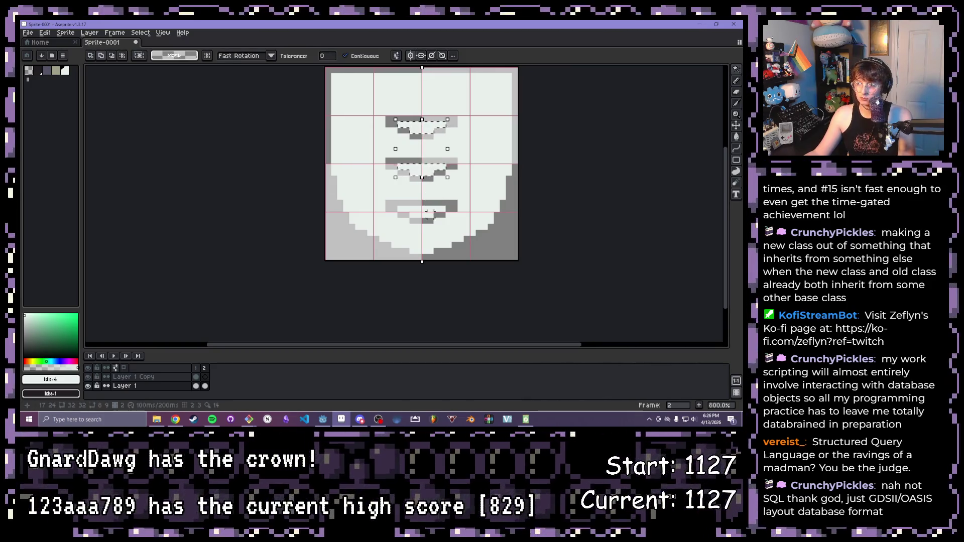
key(f)
key(ctrl+d)
scroll(426, 213, down, 2)
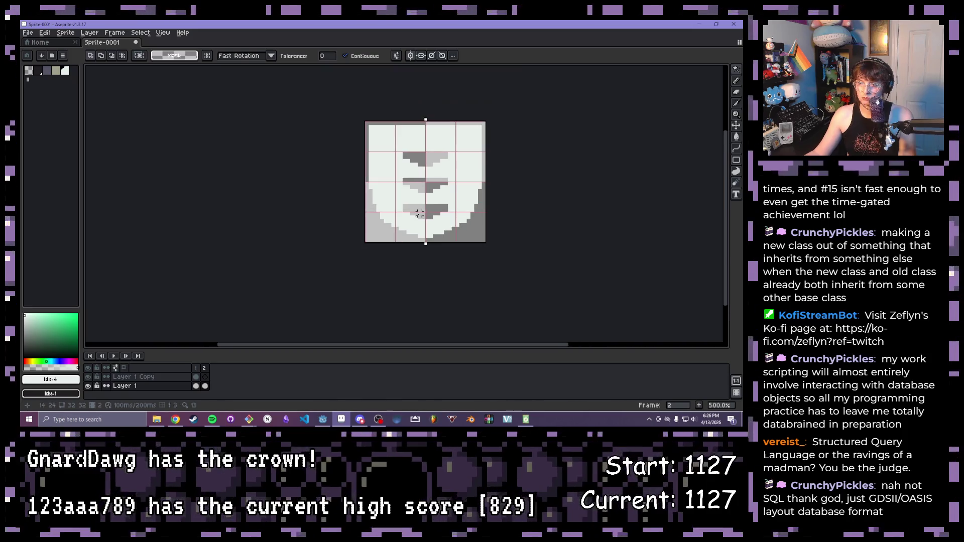
click(205, 376)
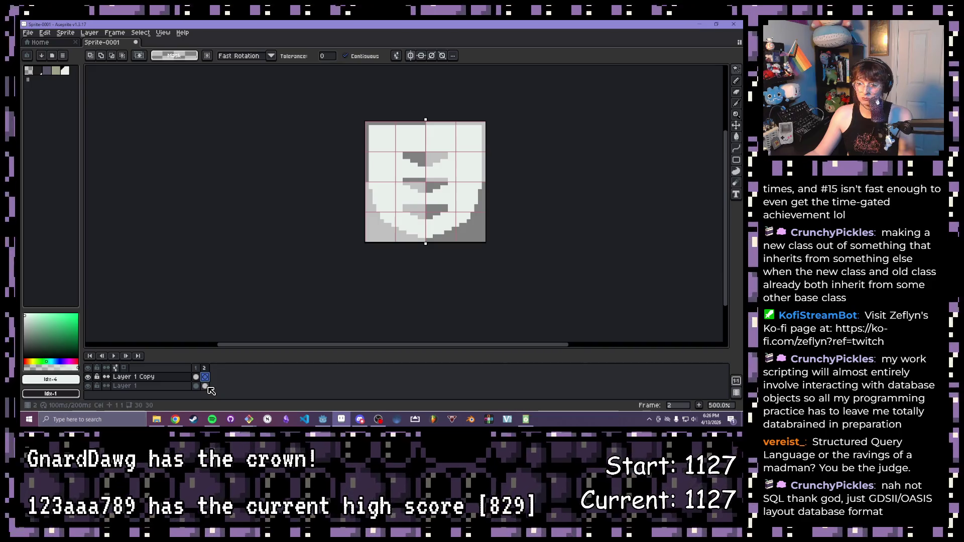
click(205, 386)
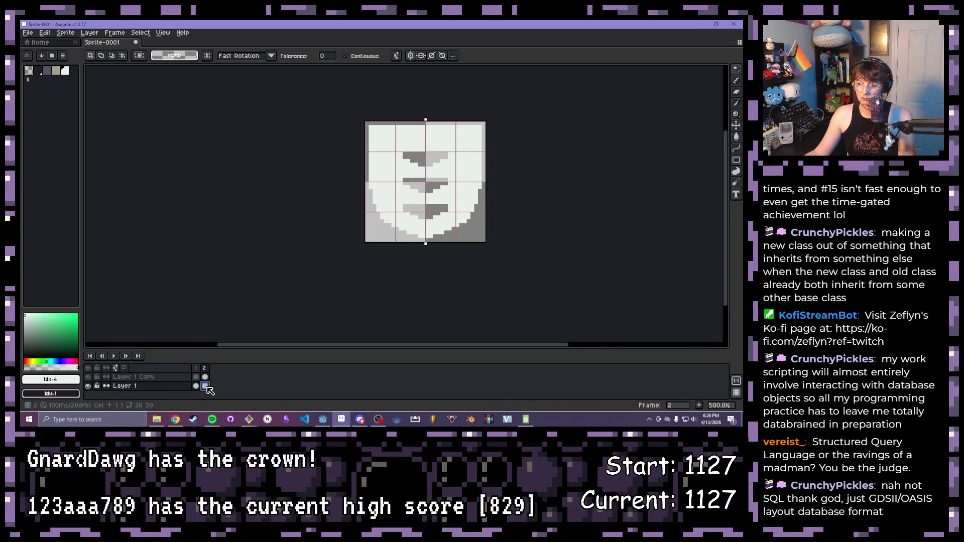
Step: Select the shield's light area and outline it dark, then head to the File menu for export
click(63, 71)
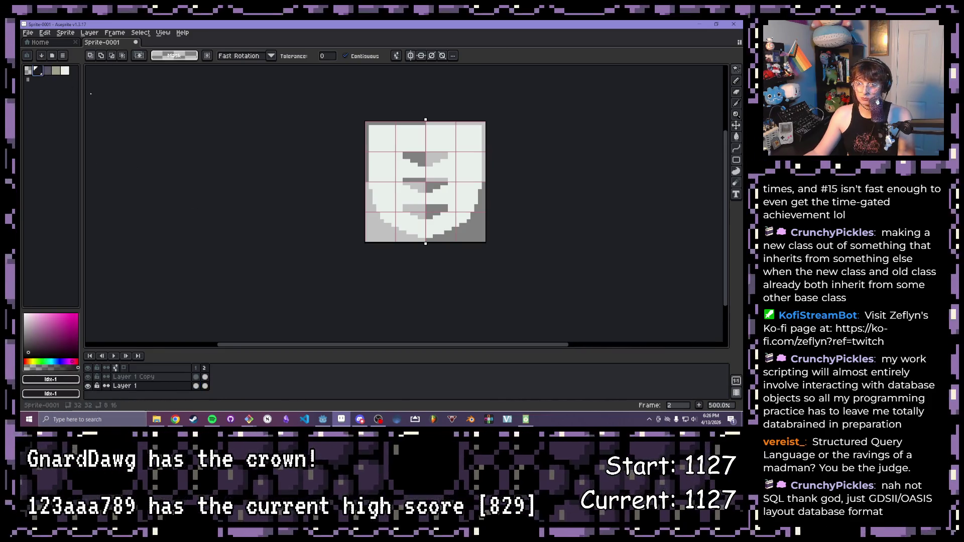
key(g)
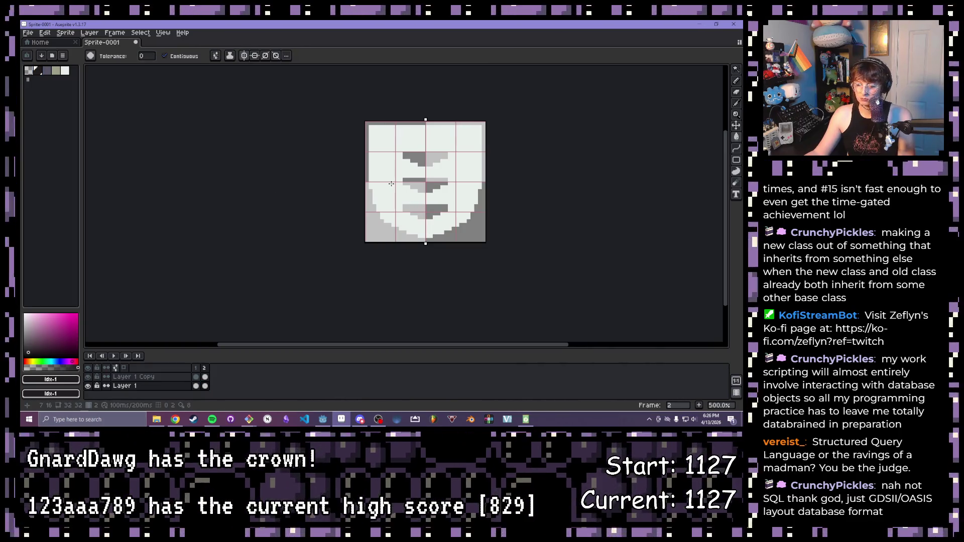
click(392, 185)
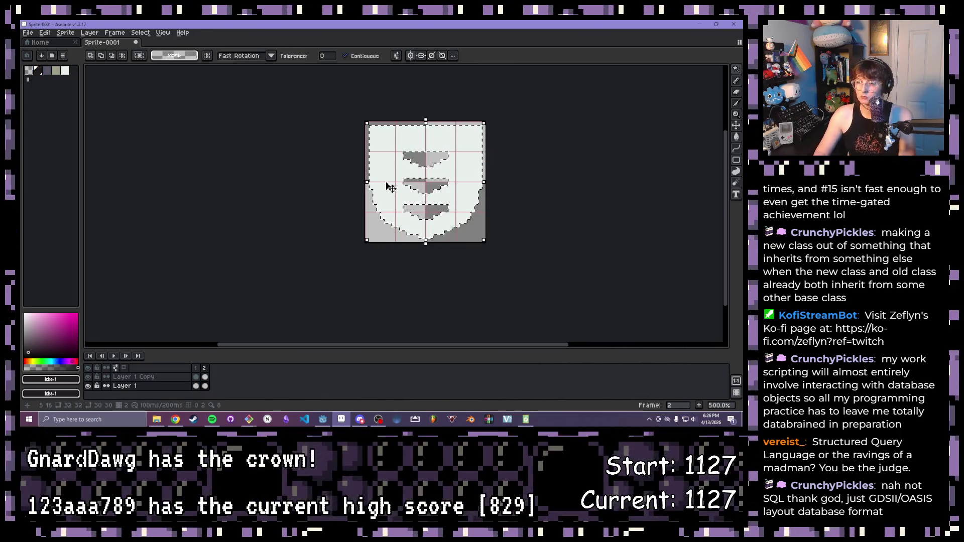
key(Delete)
key(ctrl+d)
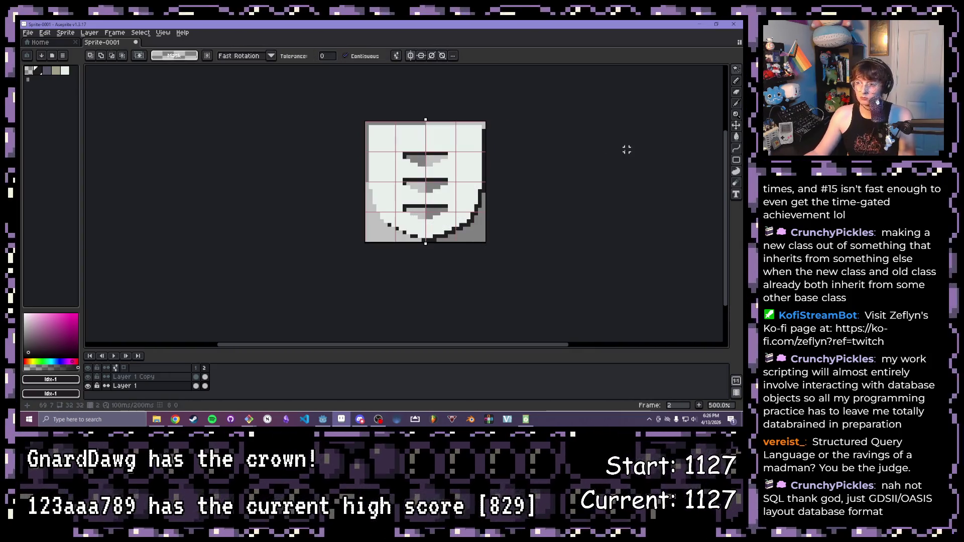
click(28, 32)
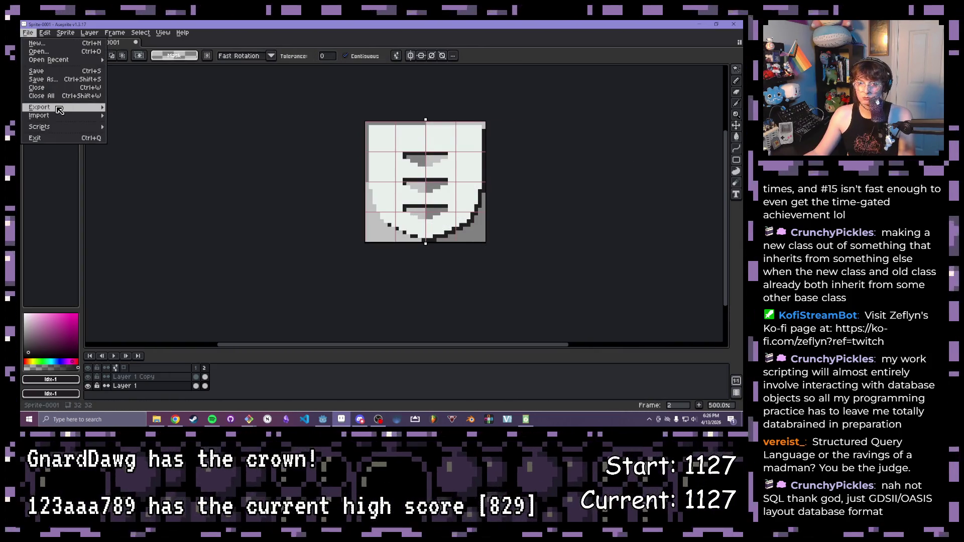
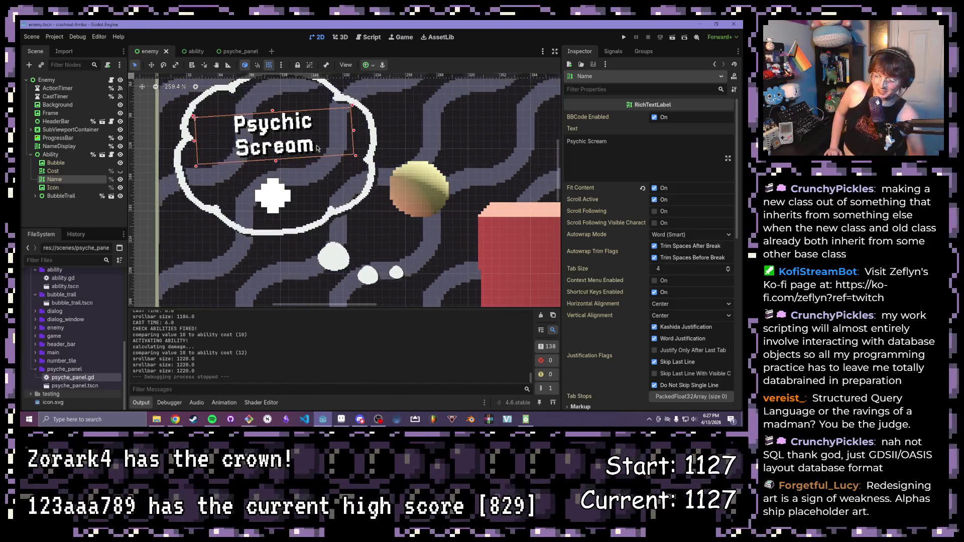
scroll(316, 147, down, 3)
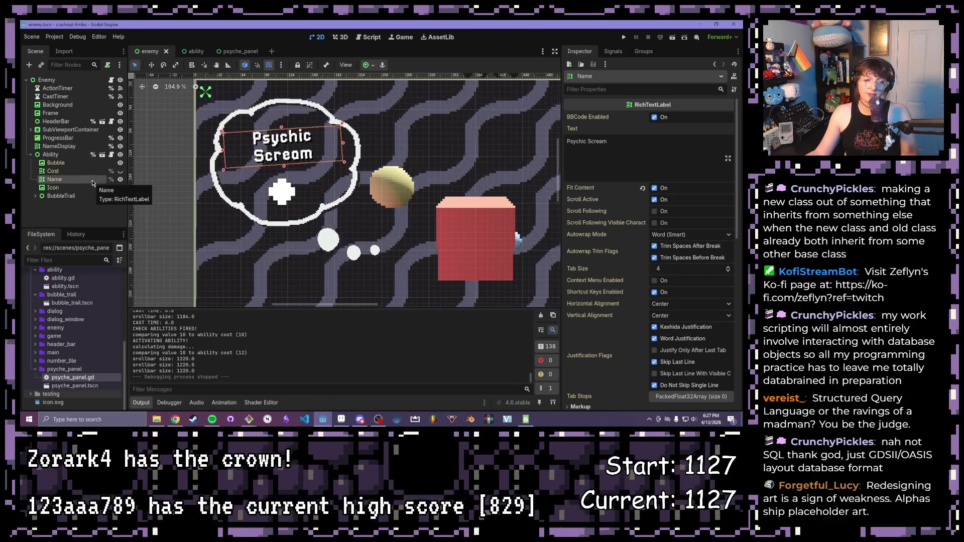
Step: Select the ability scene's Icon node and locate the base _ability.gd script
click(102, 154)
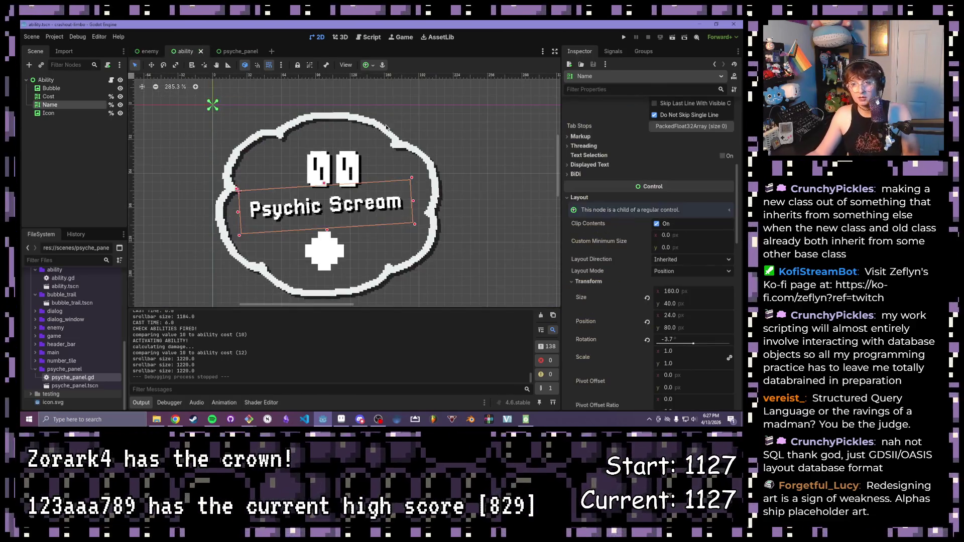
click(48, 113)
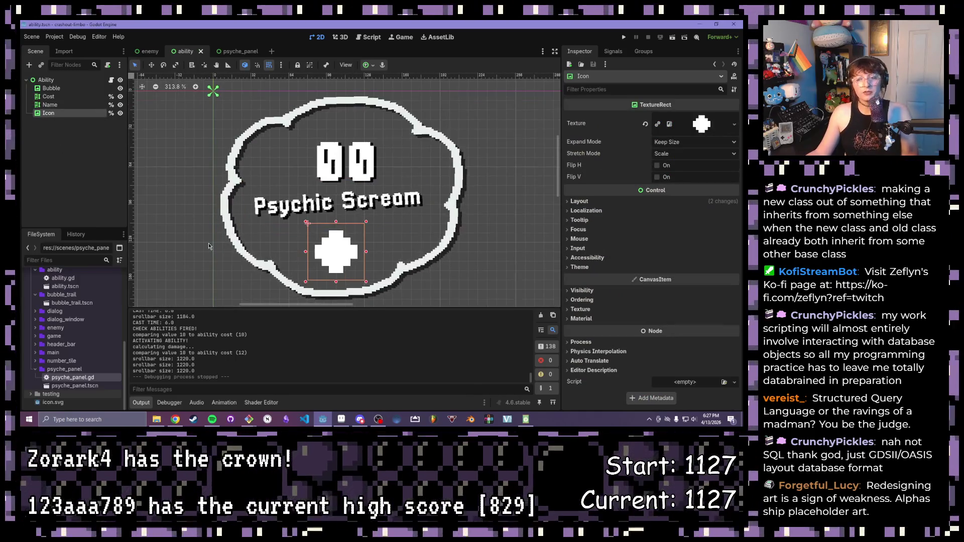
scroll(199, 177, up, 2)
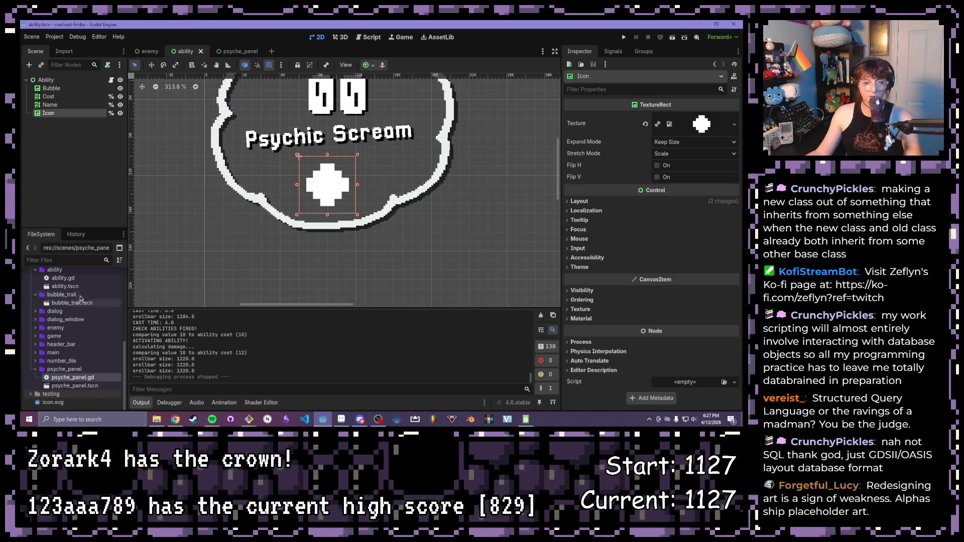
scroll(83, 303, up, 3)
scroll(82, 299, up, 3)
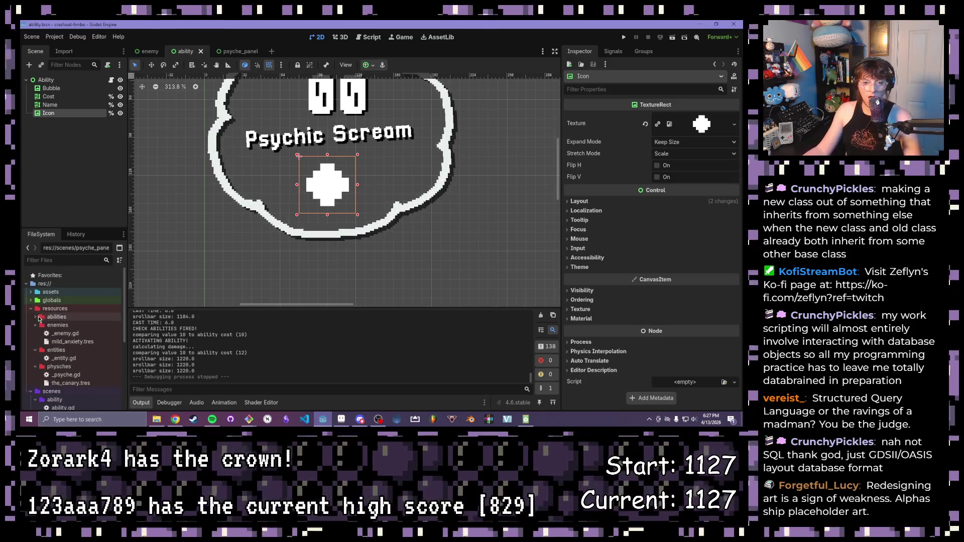
click(37, 318)
Step: Bring up _ability.gd and undo a stray new line after heal_strength
double_click(64, 325)
scroll(381, 175, up, 3)
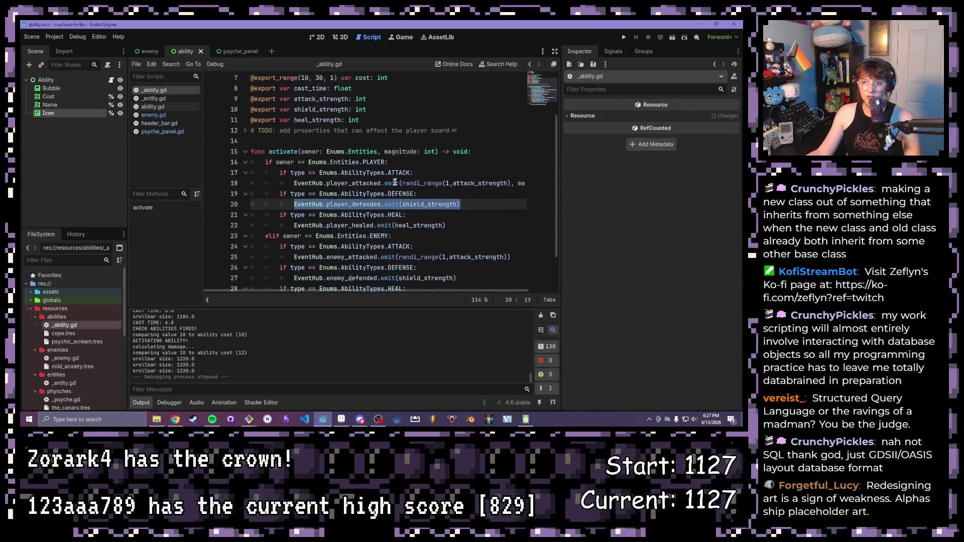
click(379, 185)
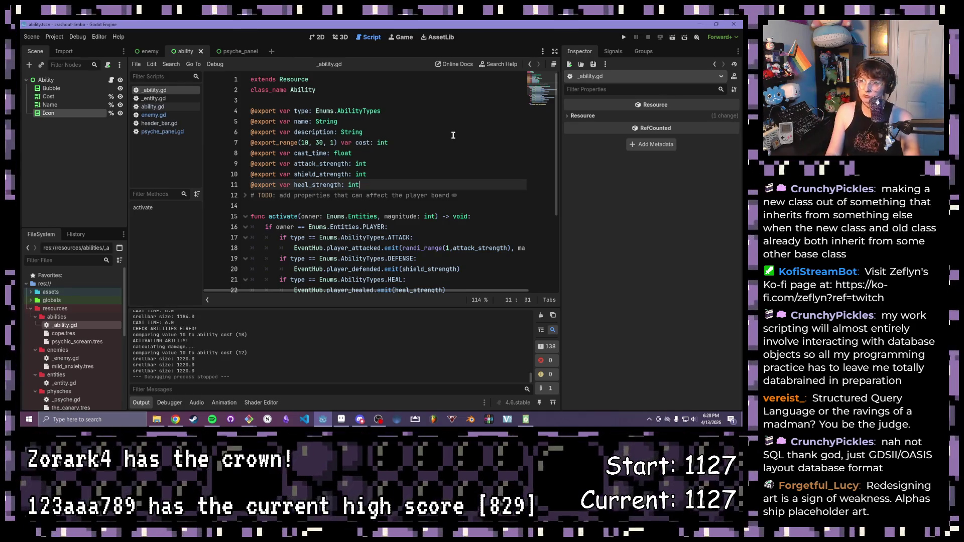
key(Return)
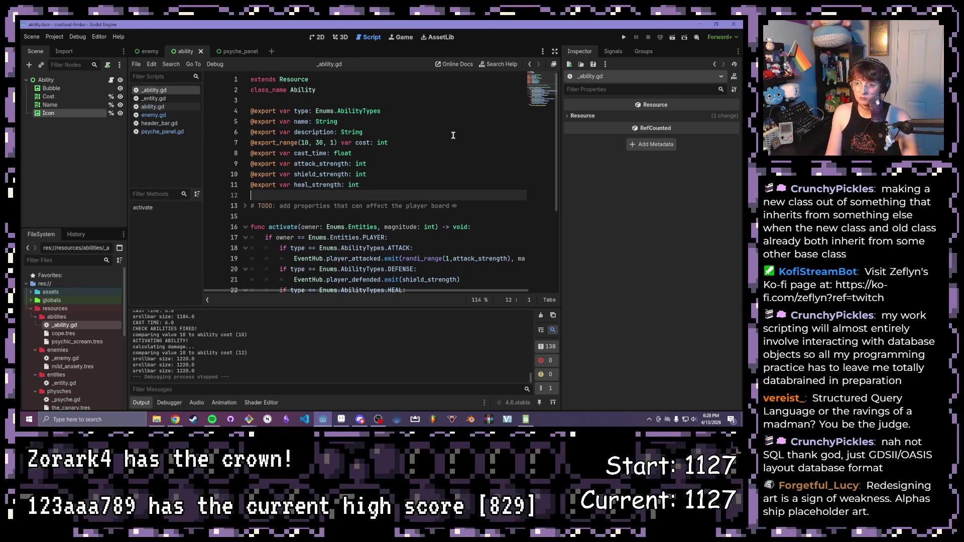
key(ctrl+z)
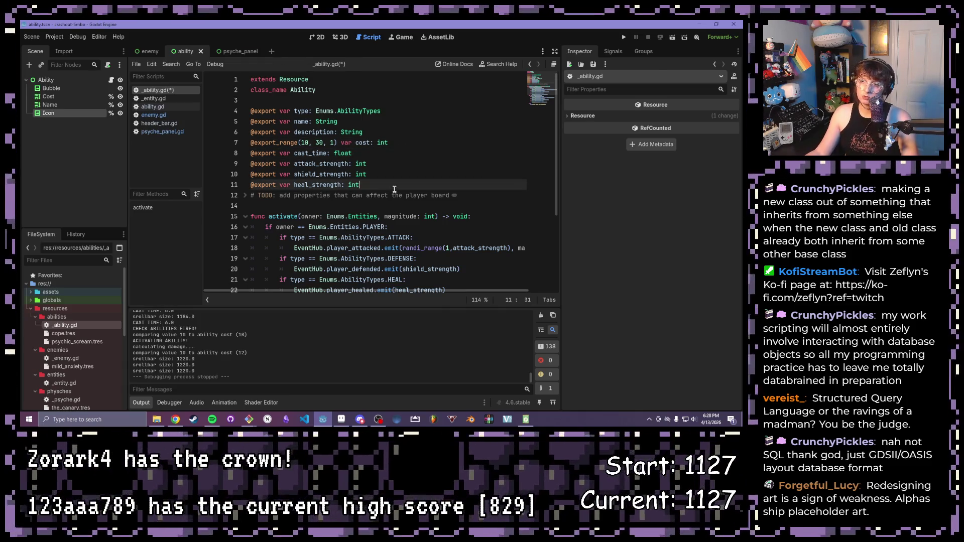
Step: Insert an empty line directly below the description export property
click(361, 153)
click(397, 142)
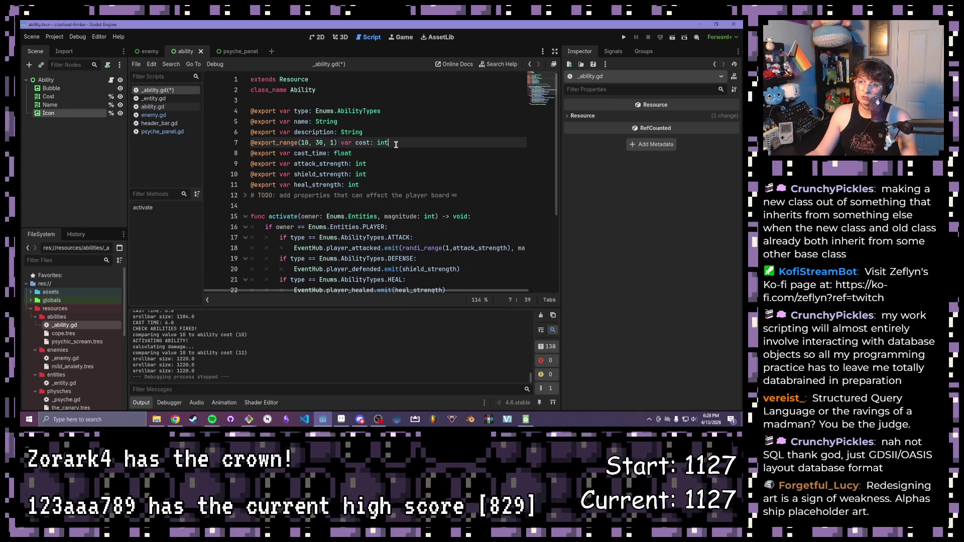
click(397, 132)
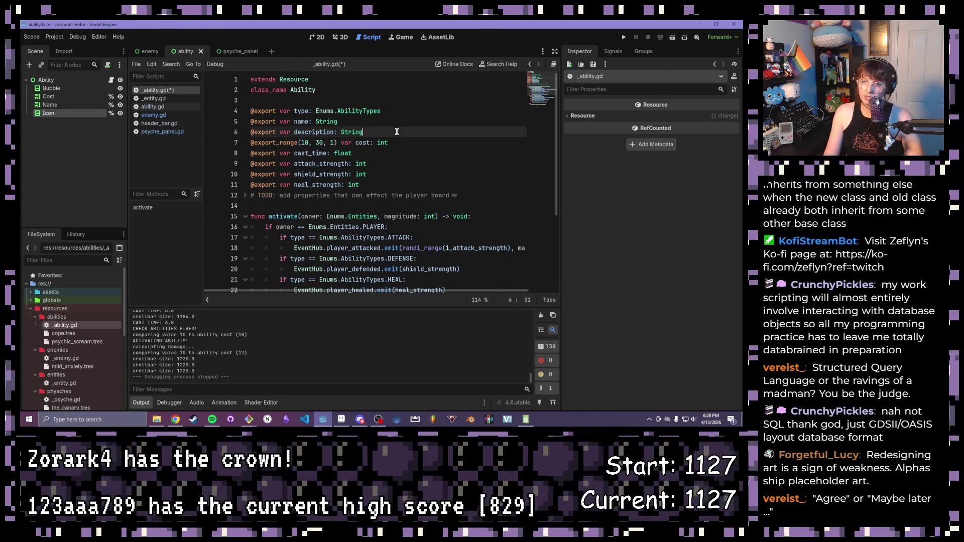
key(Return)
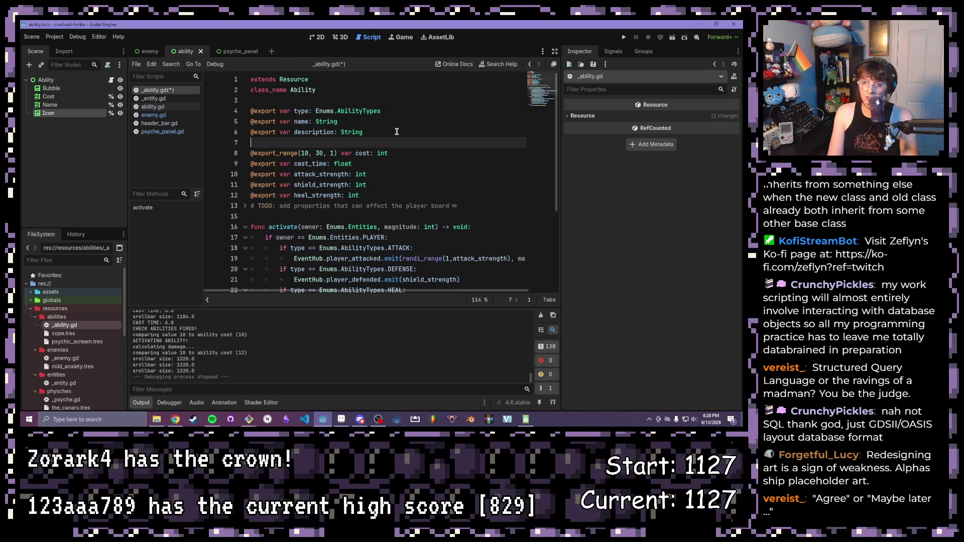
text(@export_)
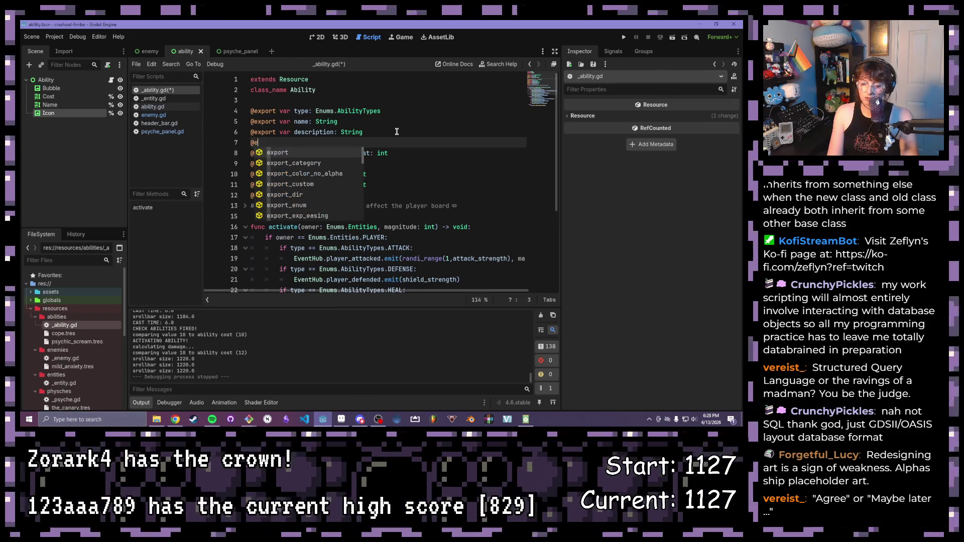
text(group)
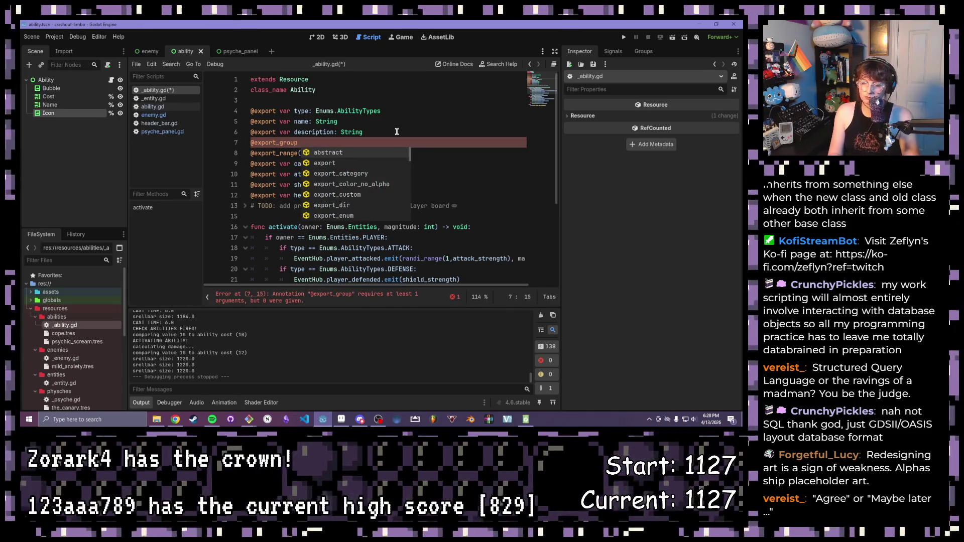
text( st)
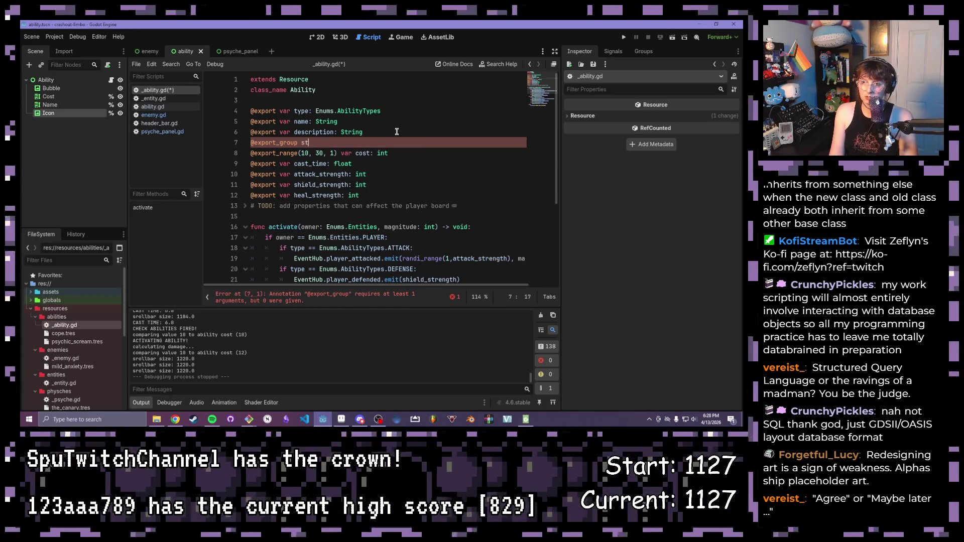
text(atsStats)
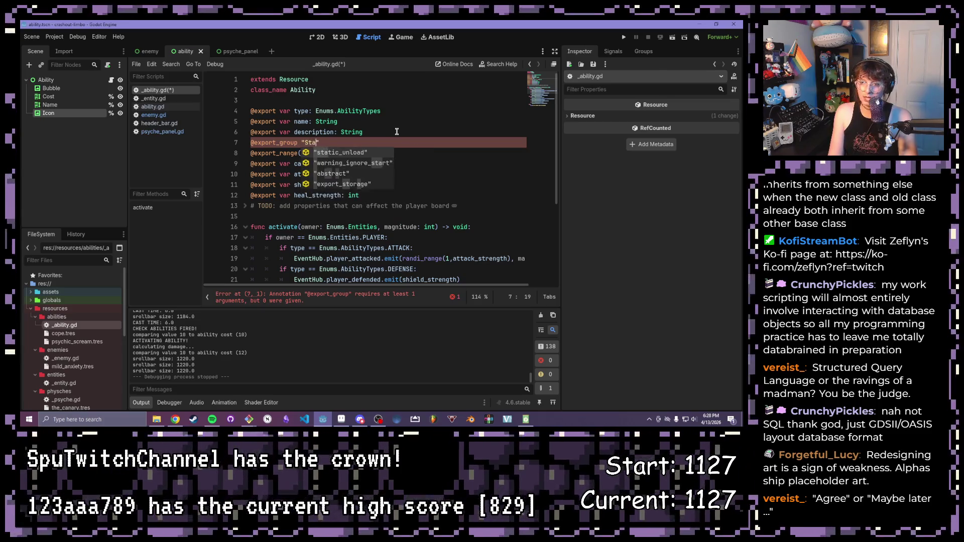
key(BackSpace)
key(BackSpace)
key(BackSpace)
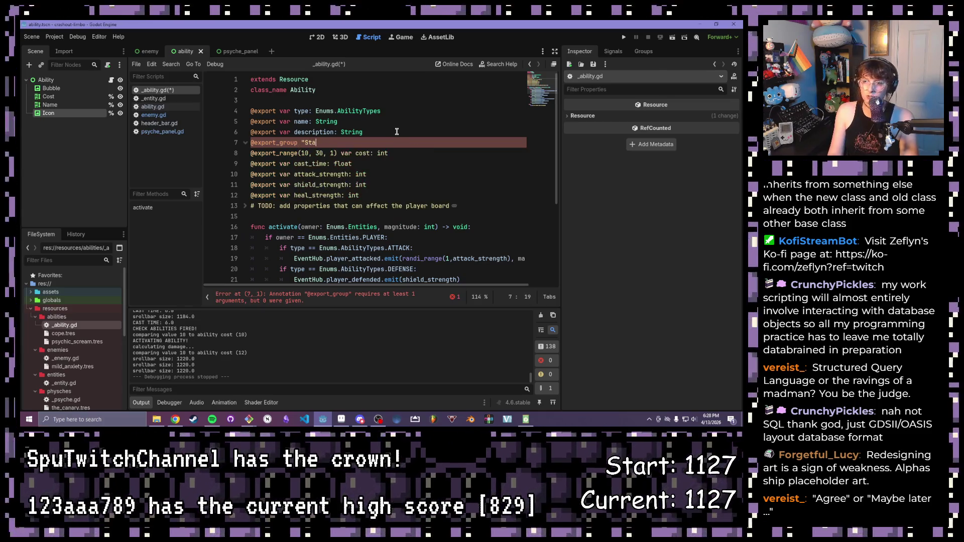
text(Sta)
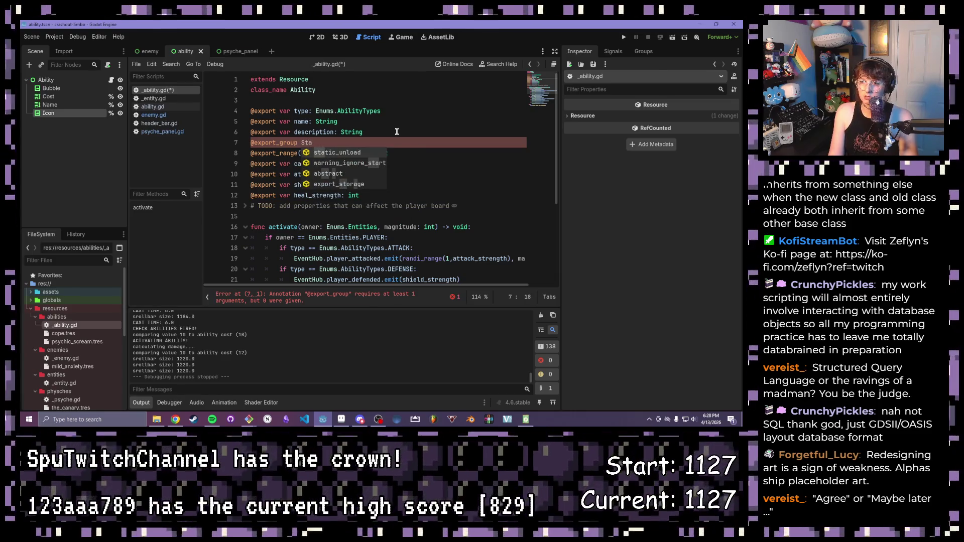
text(ts)
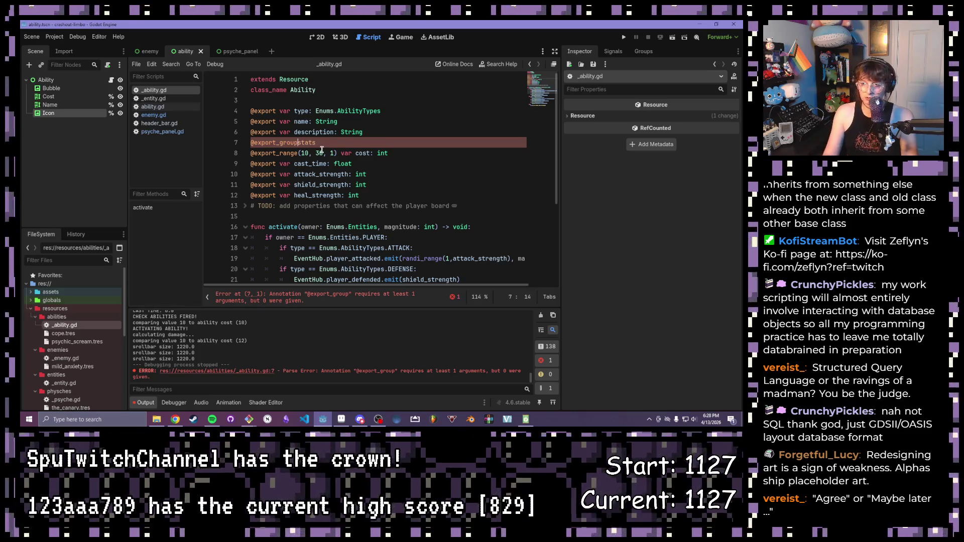
text(()
key(End)
text())
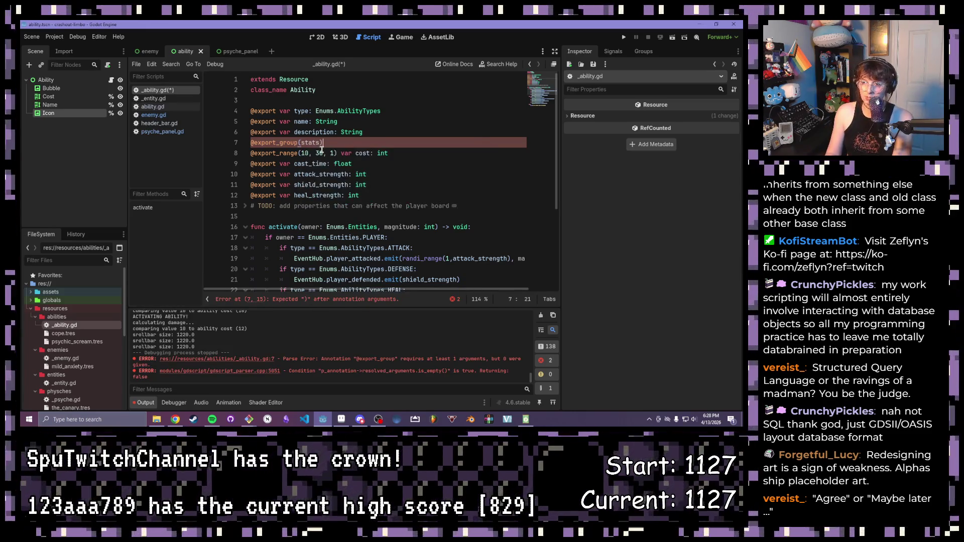
key(BackSpace)
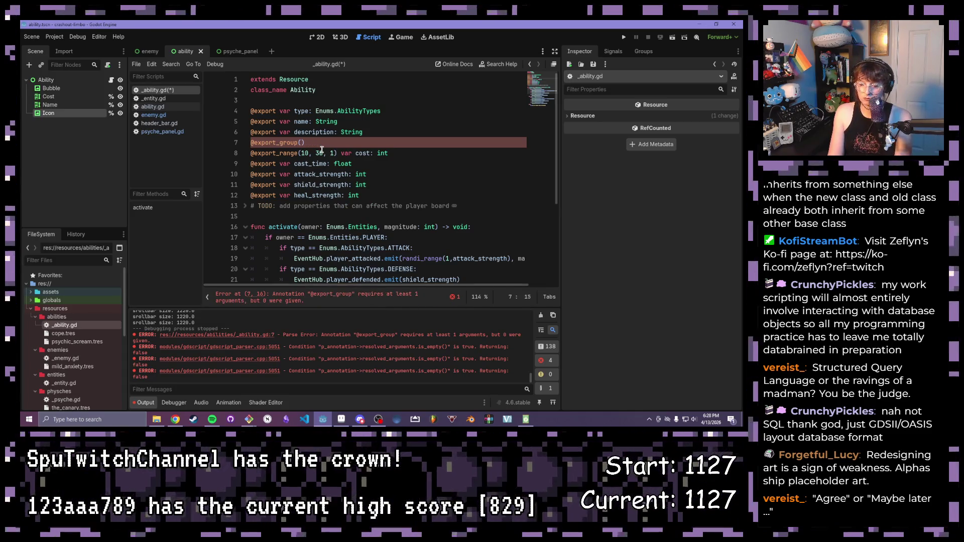
text("St)
text(ats")
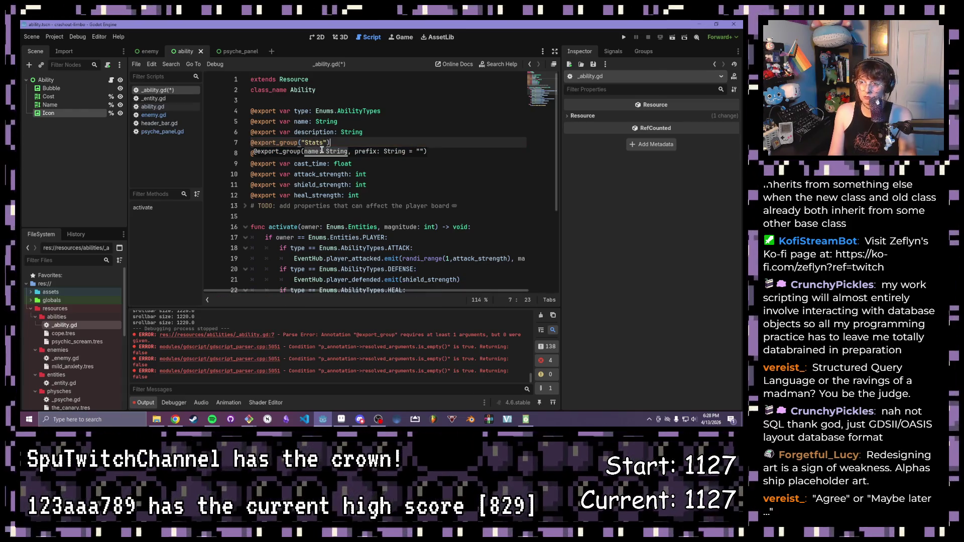
key(ctrl+s)
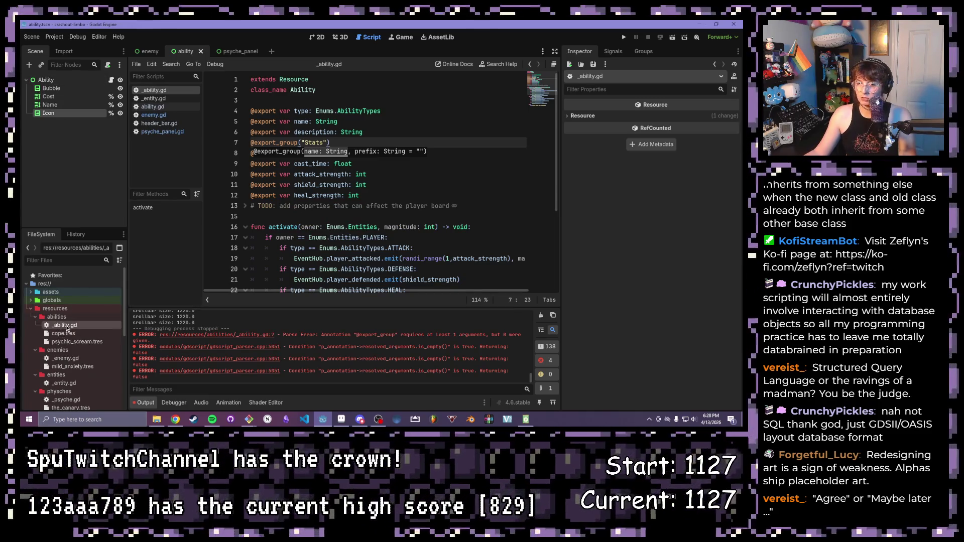
double_click(64, 333)
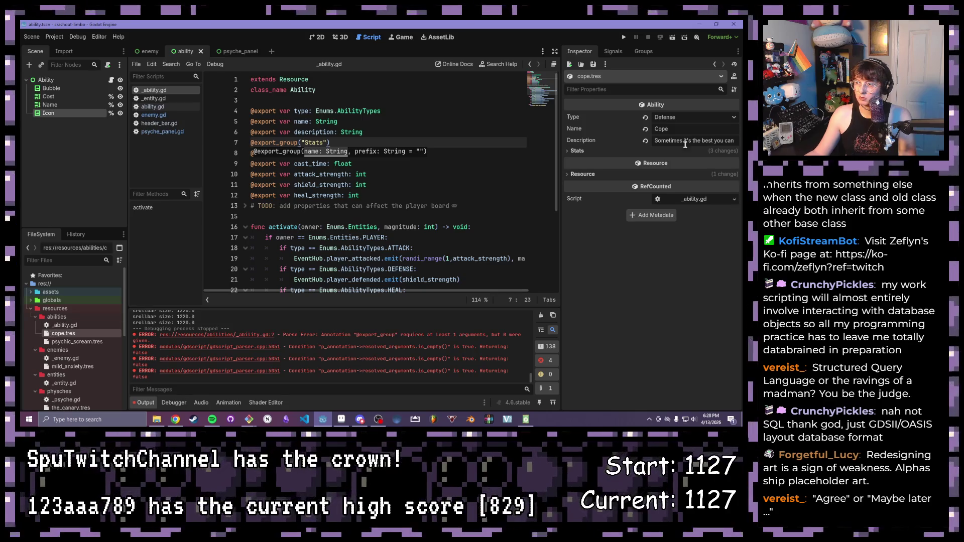
Step: Expand Cope's Stats group and add a blank line above the Stats group in the script
click(578, 151)
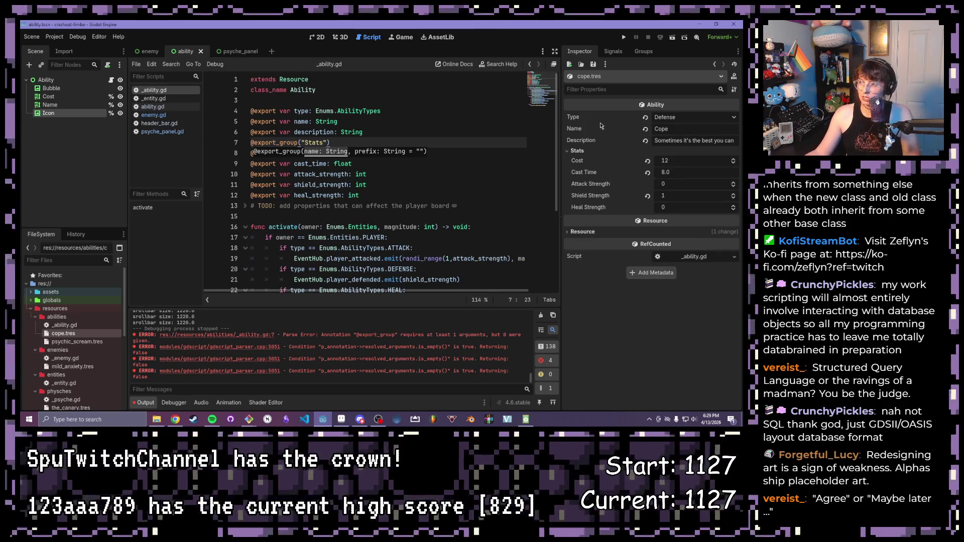
click(379, 133)
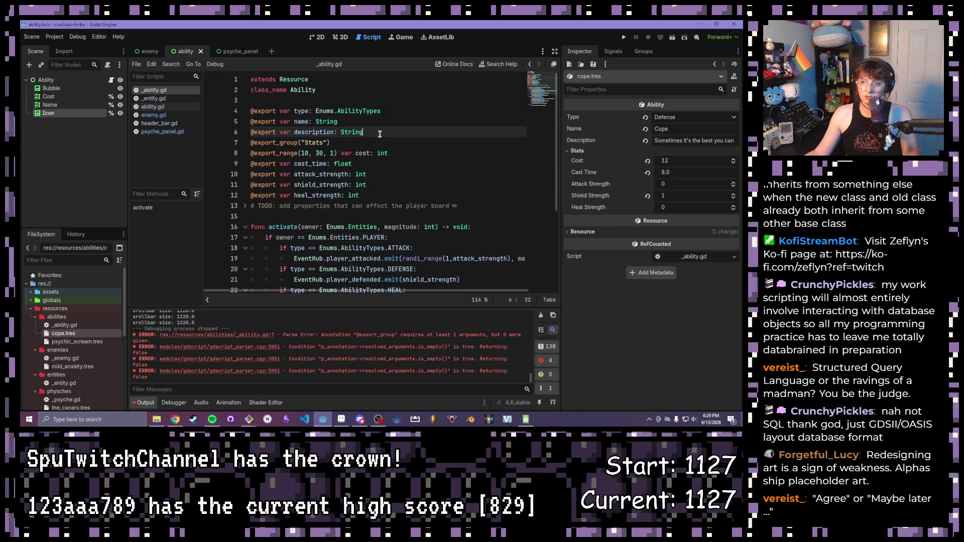
key(Return)
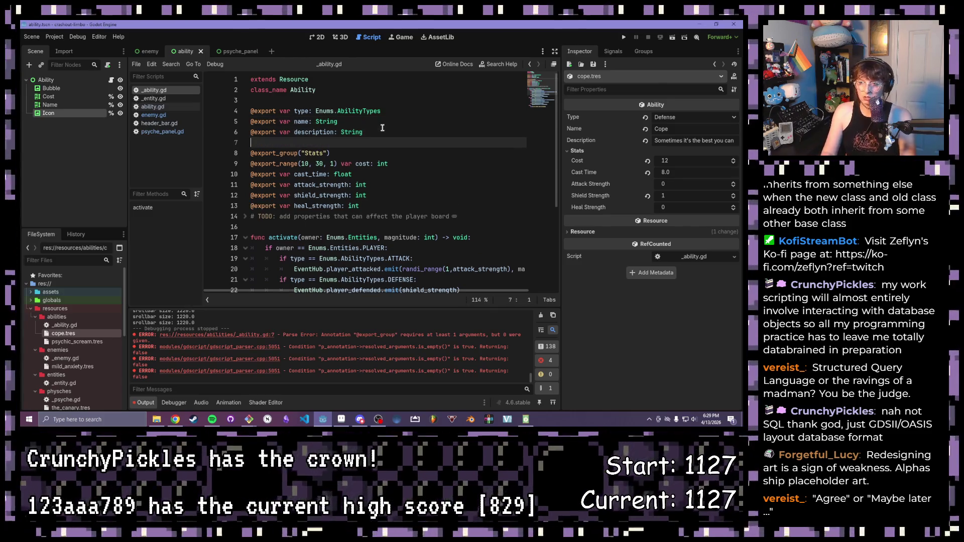
click(410, 113)
click(261, 99)
click(273, 142)
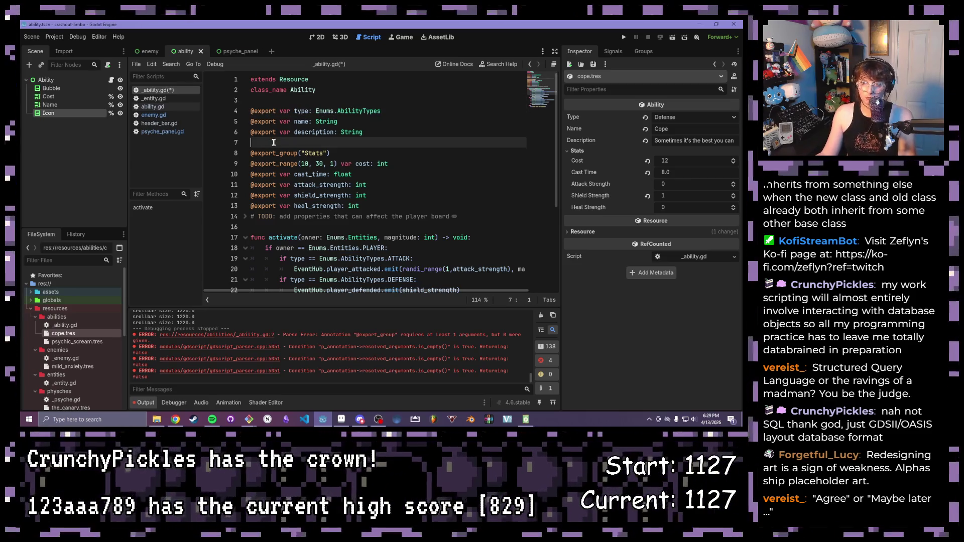
text(@export va)
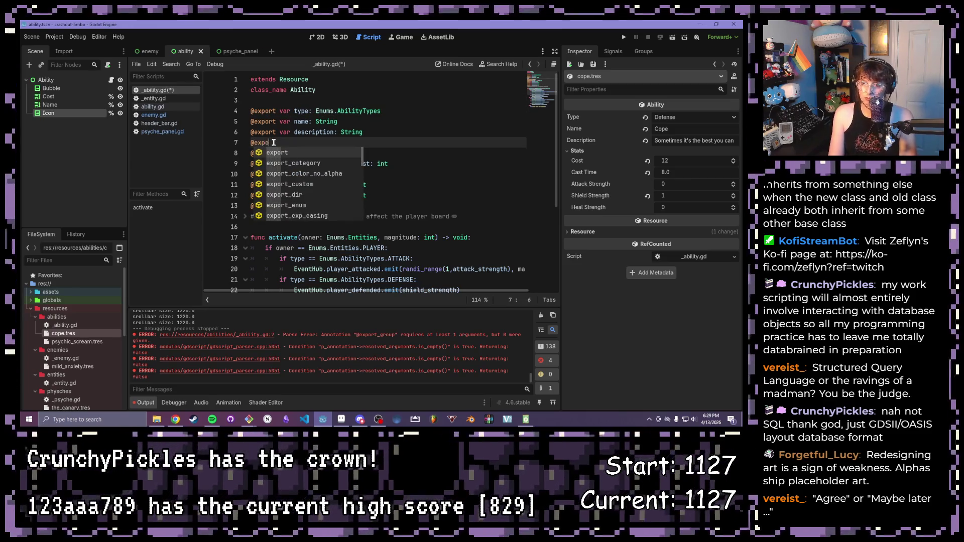
text(r )
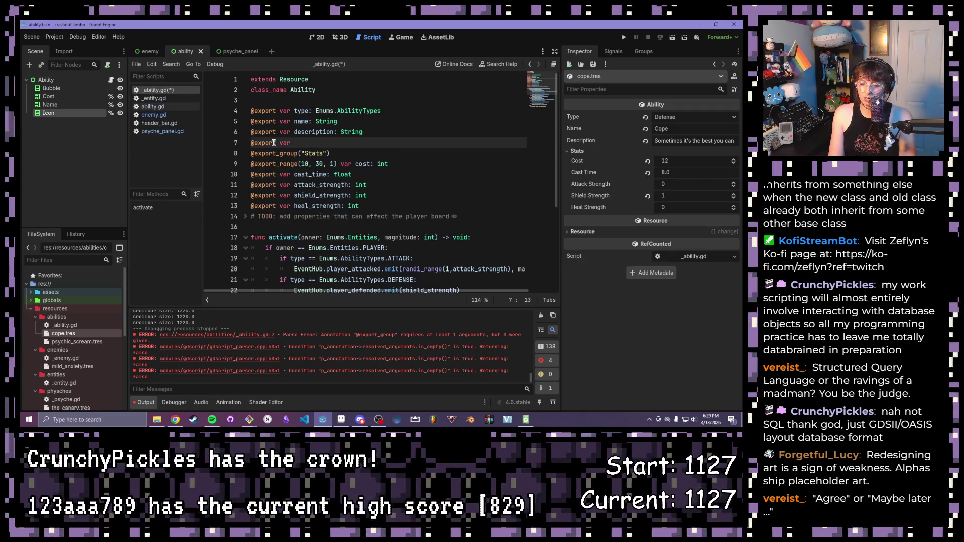
text(icon: t)
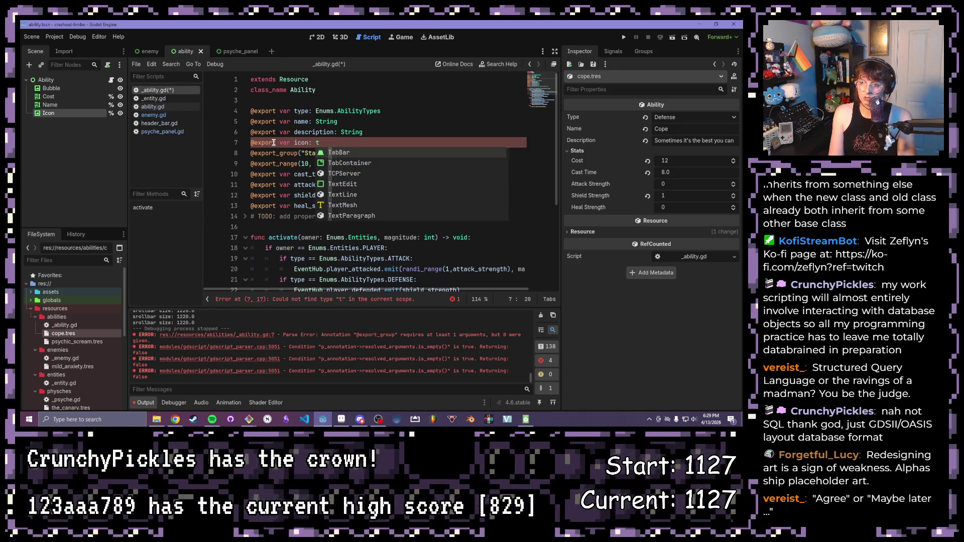
Step: Declare the exported icon property as a Texture and save the ability script
key(BackSpace)
text(Te)
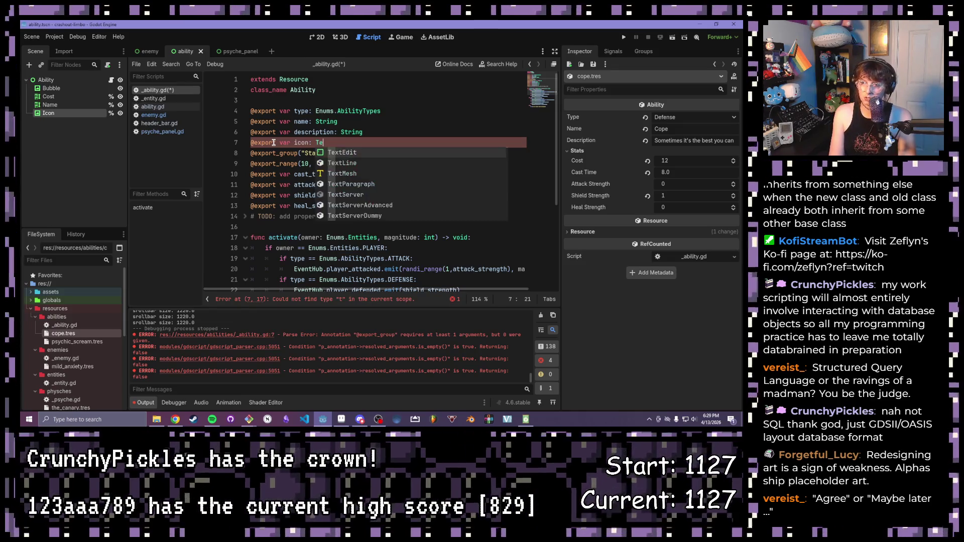
text(xtu)
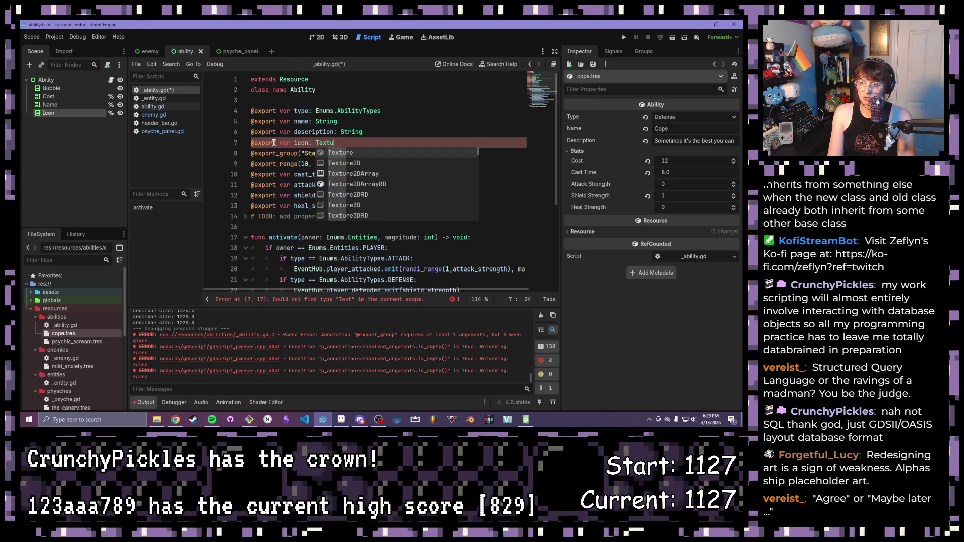
key(Tab)
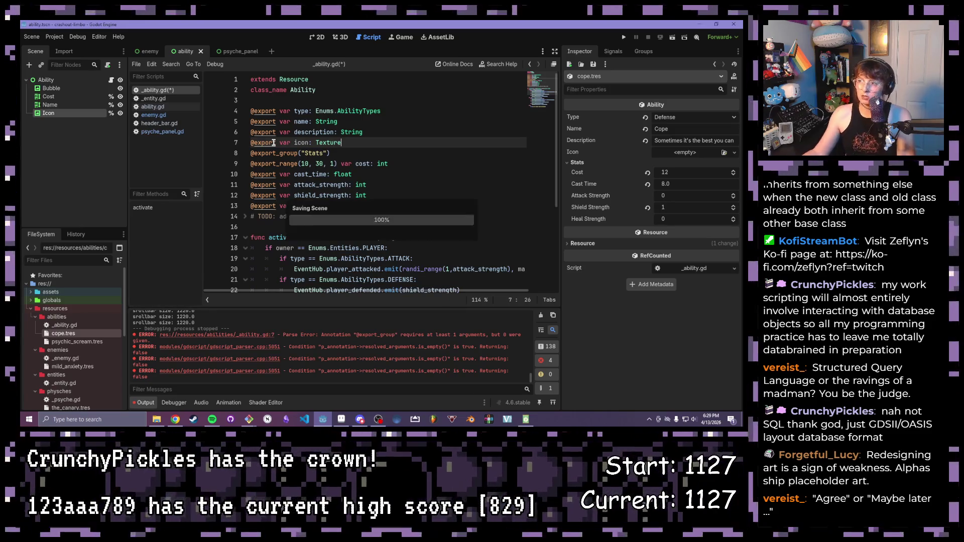
key(ctrl+s)
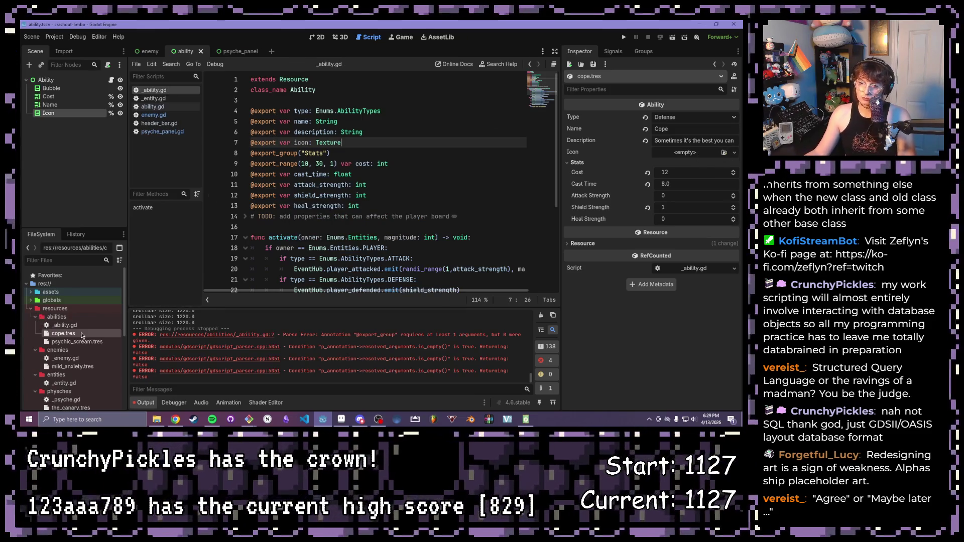
click(34, 318)
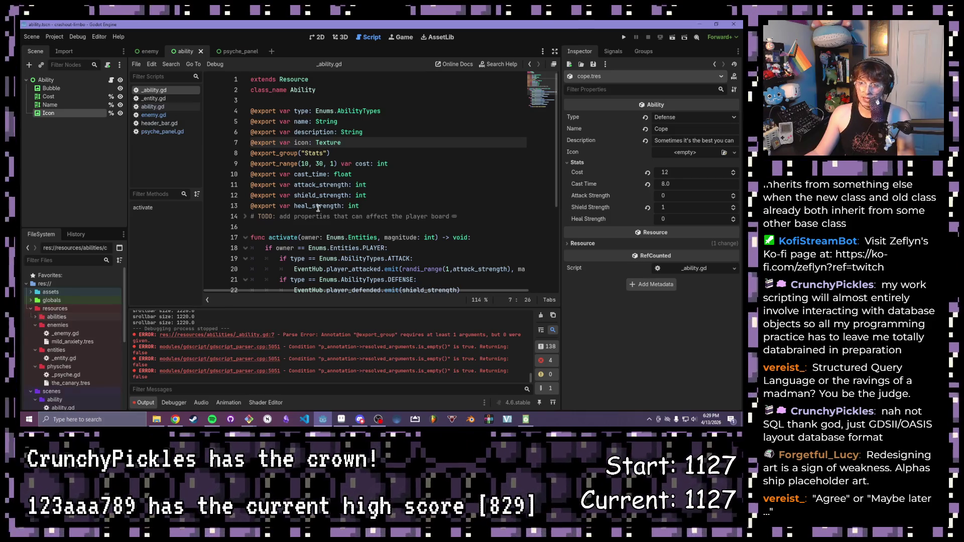
Step: Review the icon declaration on line 7 while tidying the FileSystem folders
click(248, 153)
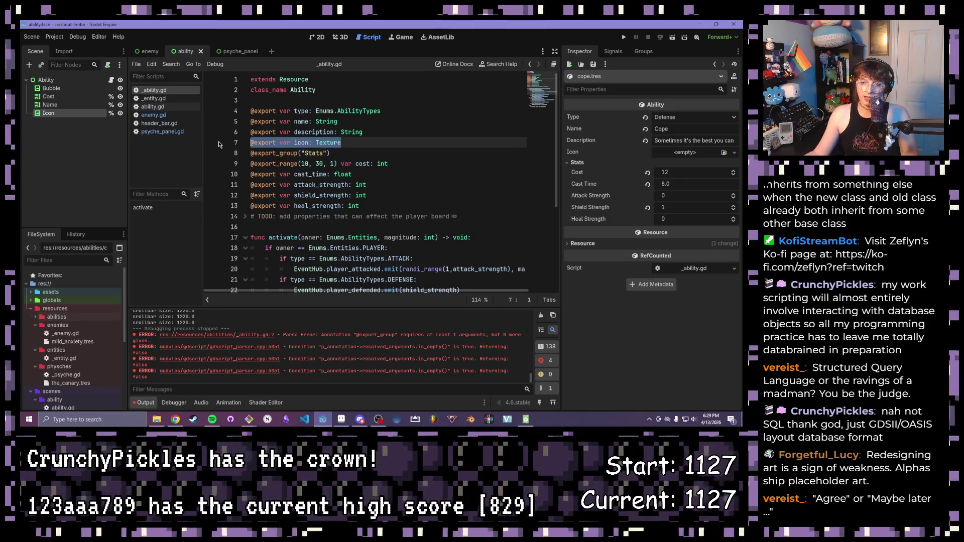
click(385, 111)
drag(385, 111, 279, 110)
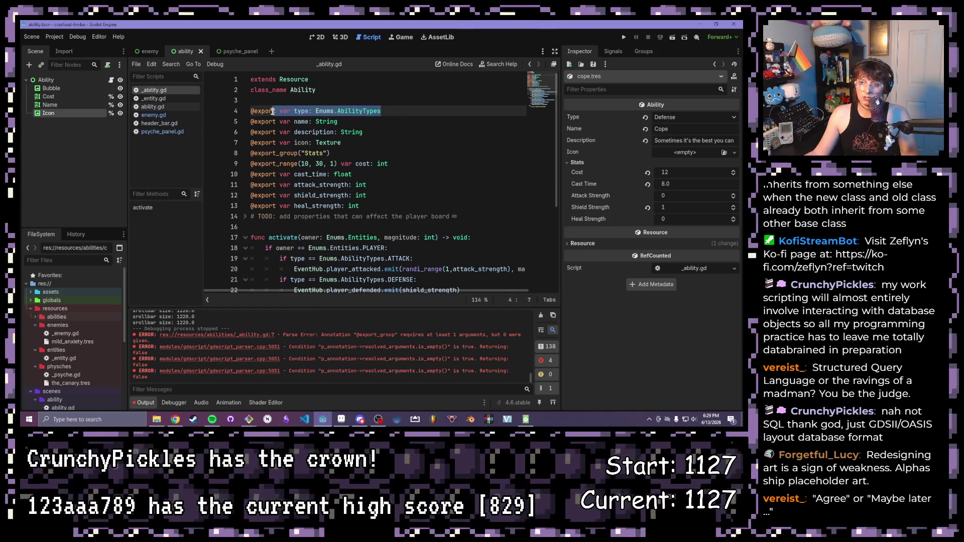
scroll(345, 119, down, 1)
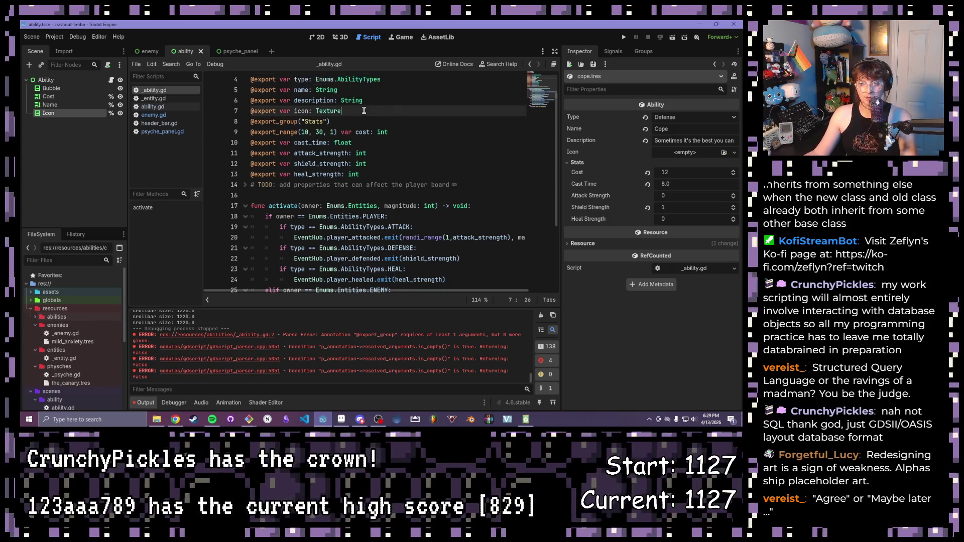
drag(343, 111, 250, 110)
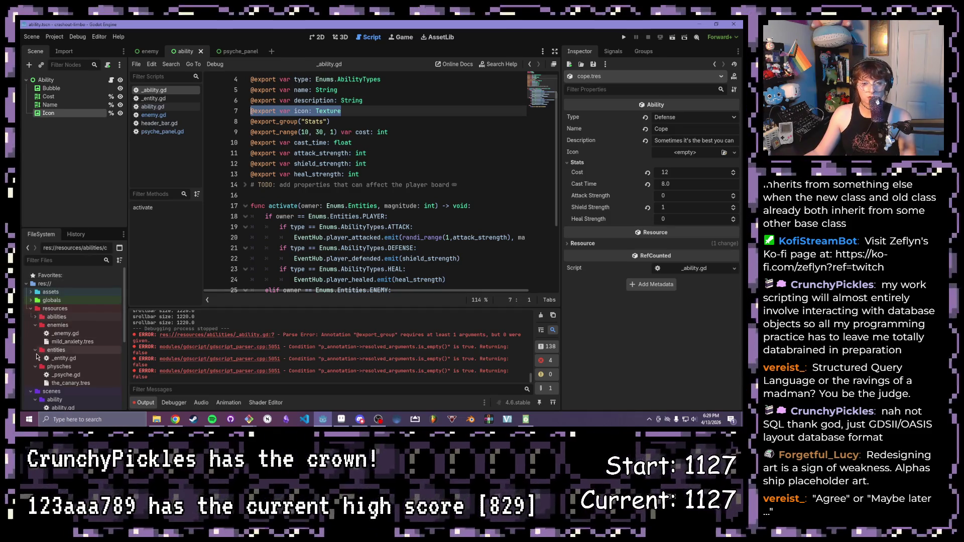
click(35, 317)
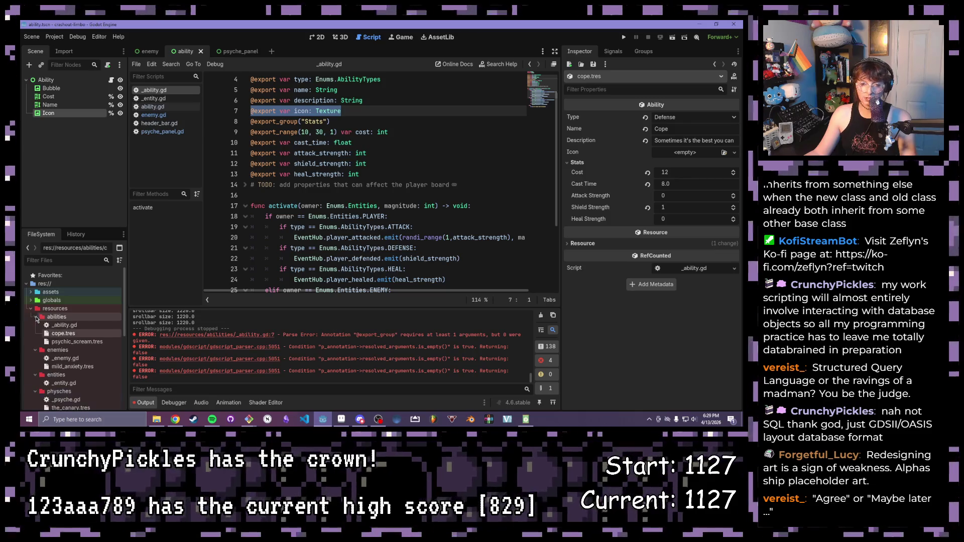
click(42, 350)
click(41, 366)
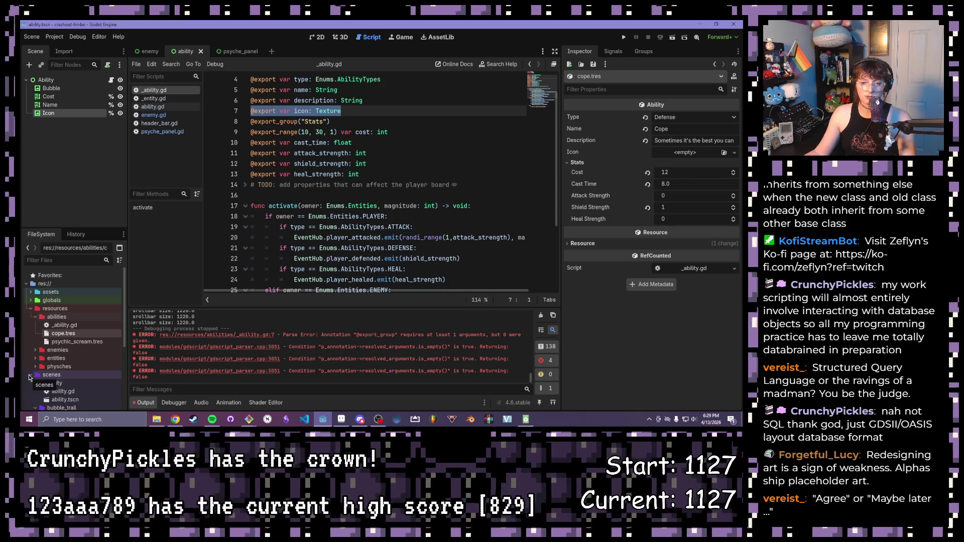
click(354, 111)
drag(342, 111, 235, 113)
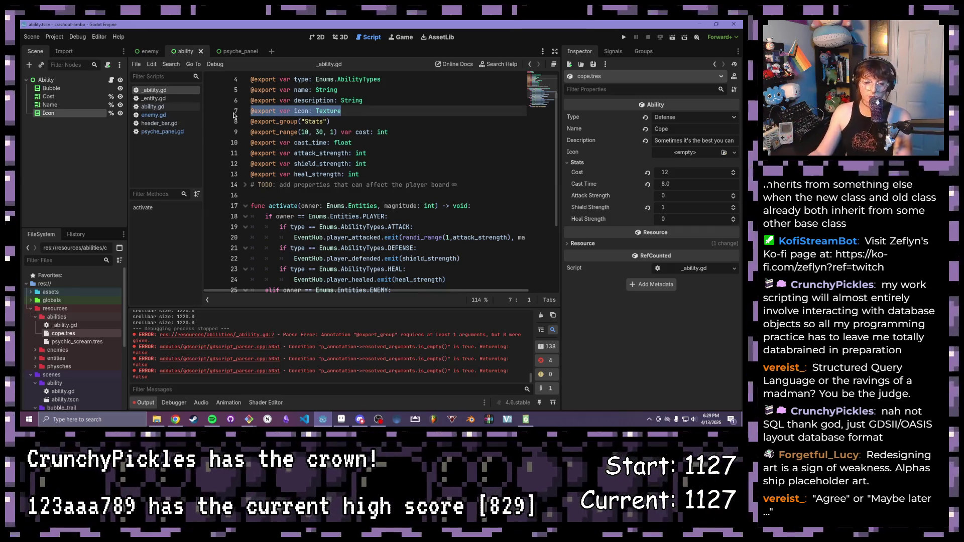
scroll(62, 301, down, 2)
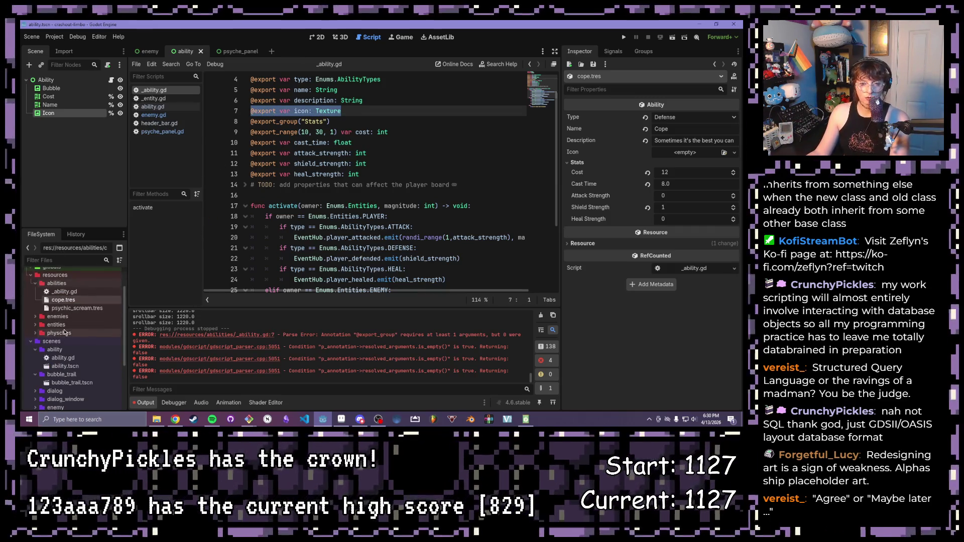
scroll(60, 316, down, 1)
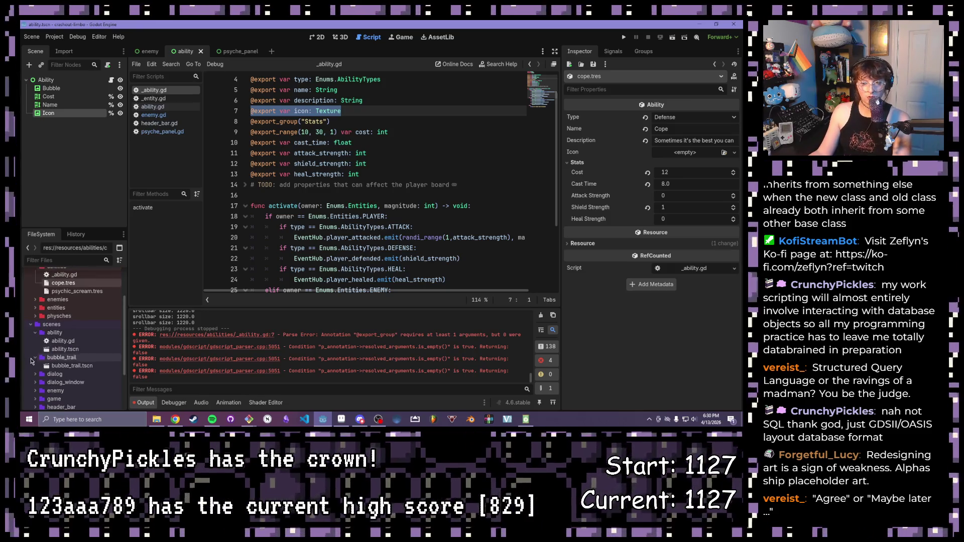
Step: Clear the output log and drag shield-icon.png from assets/graphics onto Cope's Icon property
click(541, 317)
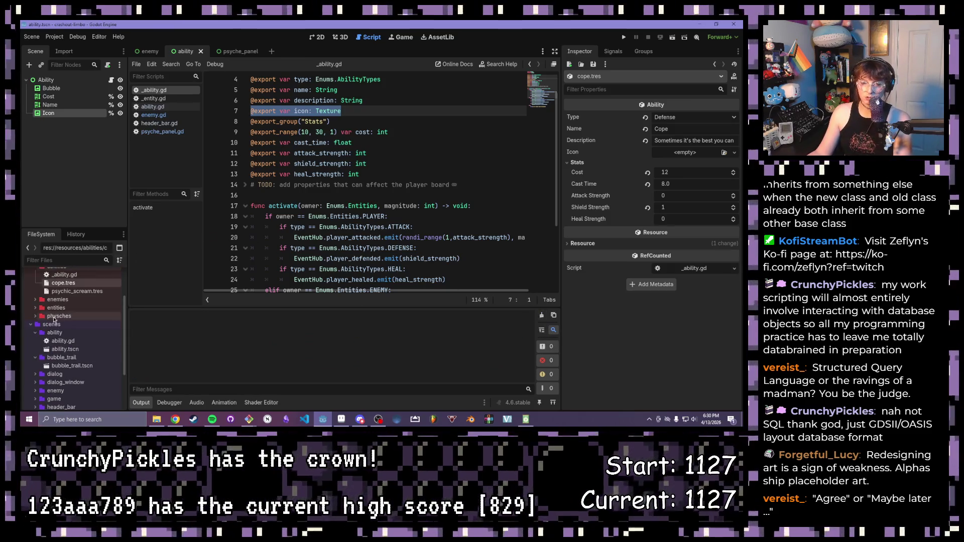
scroll(36, 365, down, 1)
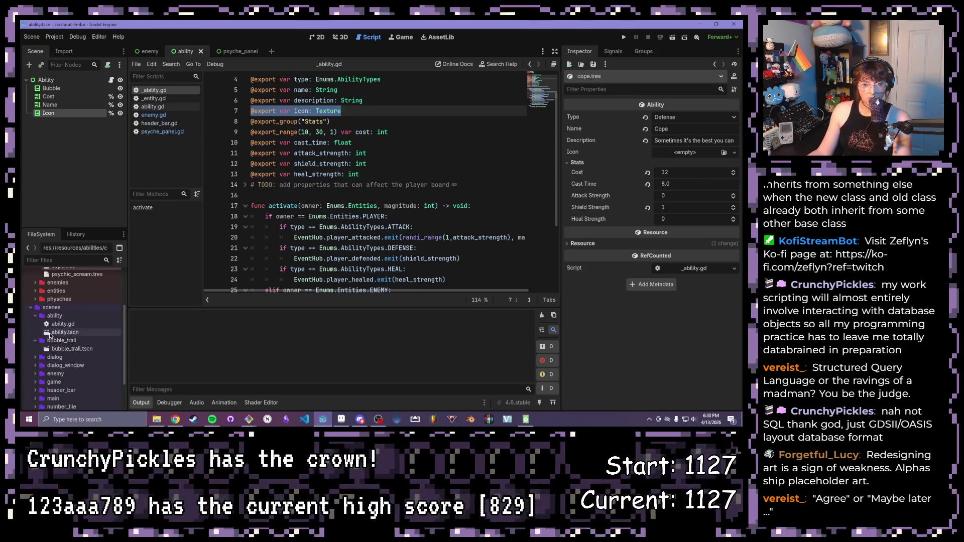
click(65, 332)
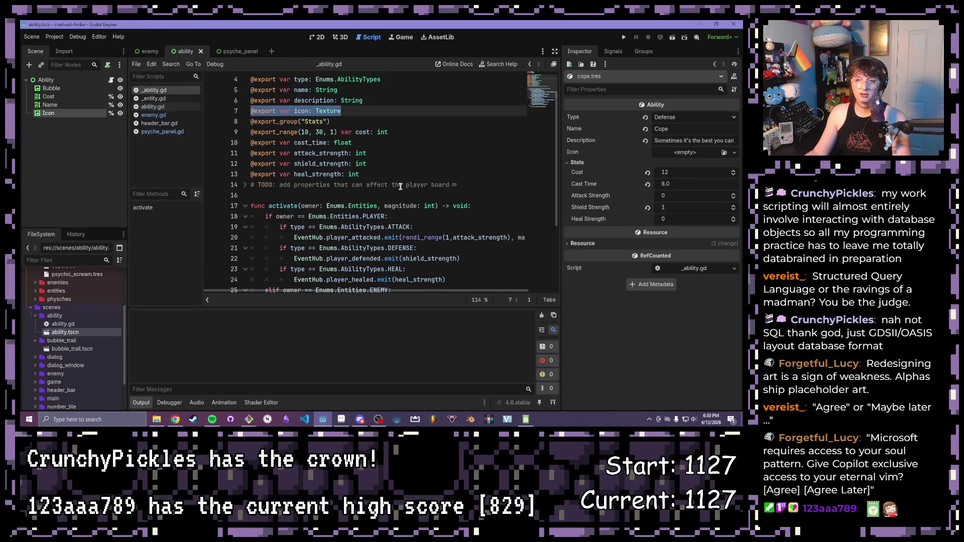
click(306, 153)
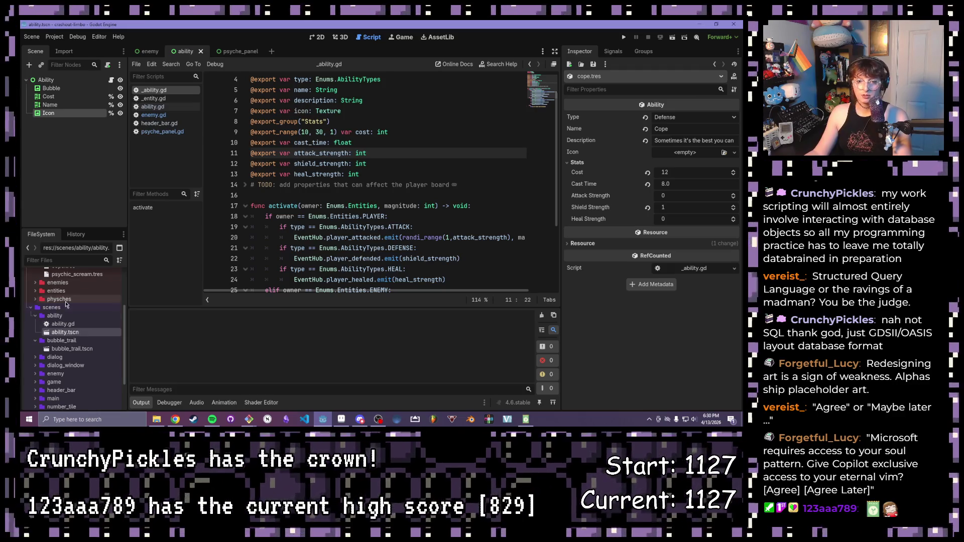
scroll(60, 339, up, 5)
click(62, 333)
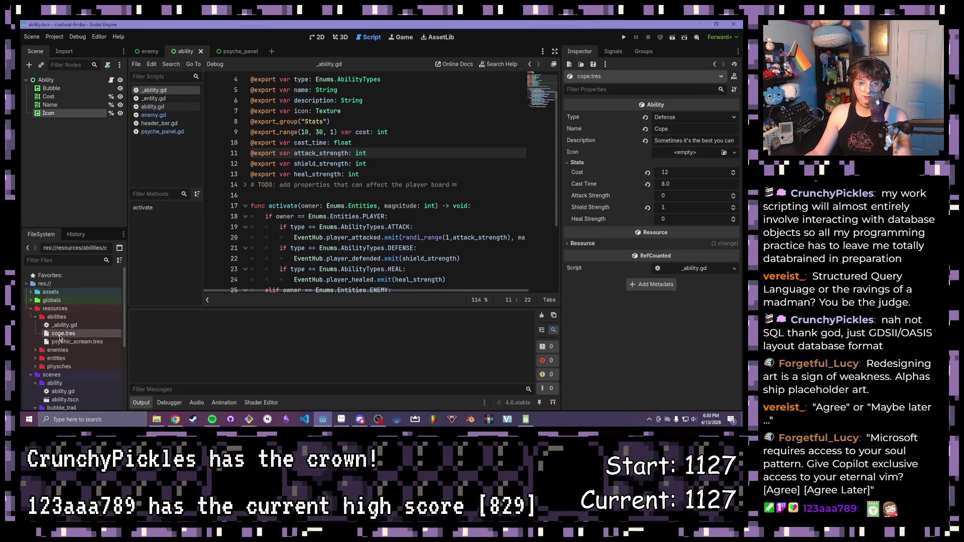
click(30, 292)
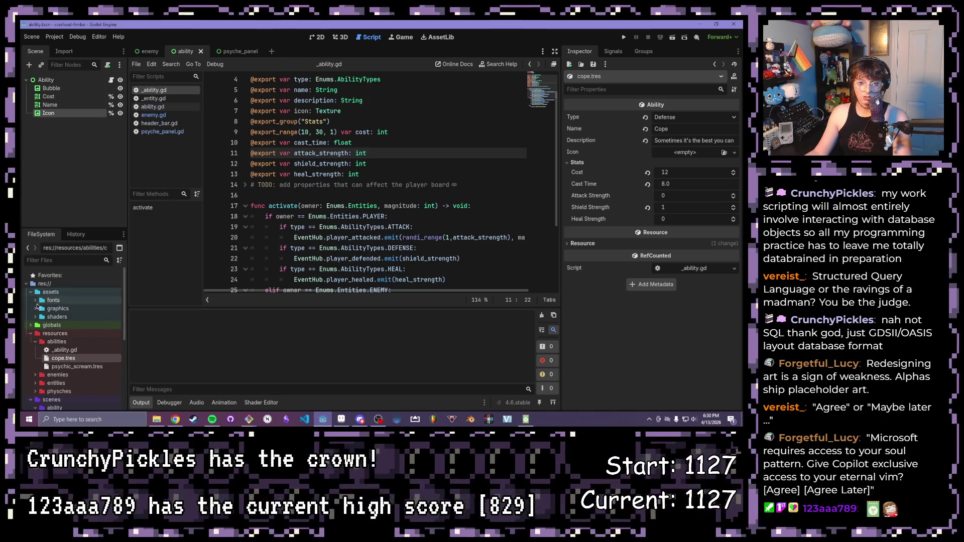
click(42, 308)
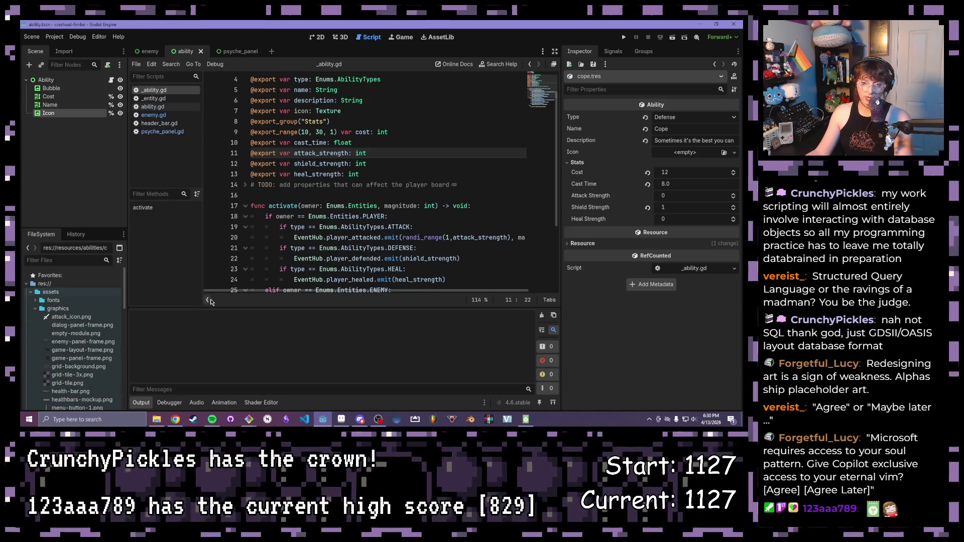
scroll(66, 348, down, 5)
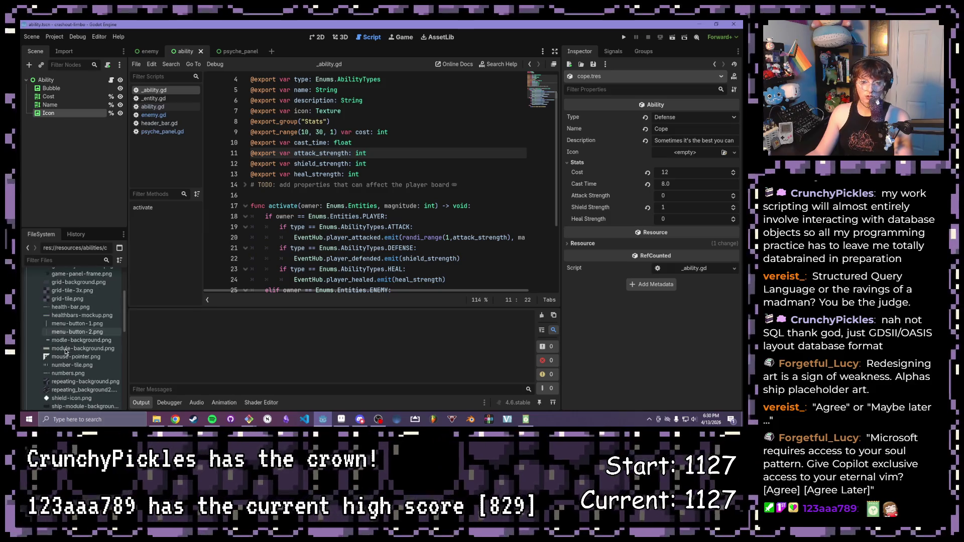
scroll(66, 352, down, 1)
click(68, 382)
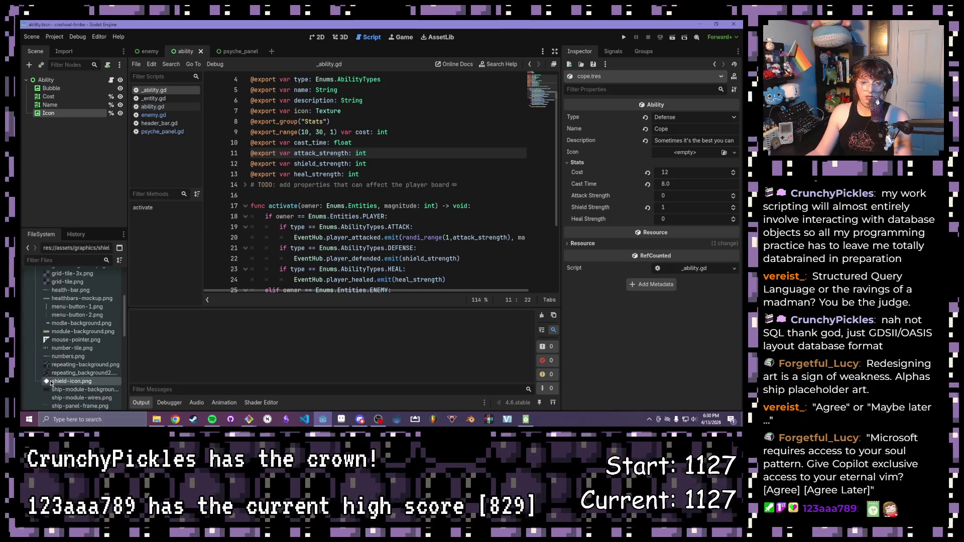
mouse_move(68, 381)
mouse_down()
mouse_move(548, 258)
mouse_move(685, 152)
mouse_up()
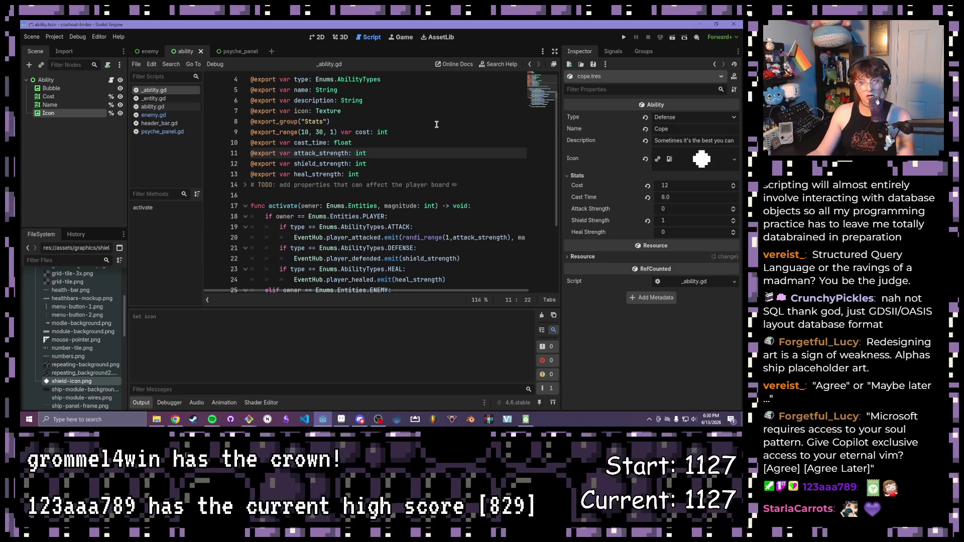
click(422, 132)
scroll(61, 322, down, 1)
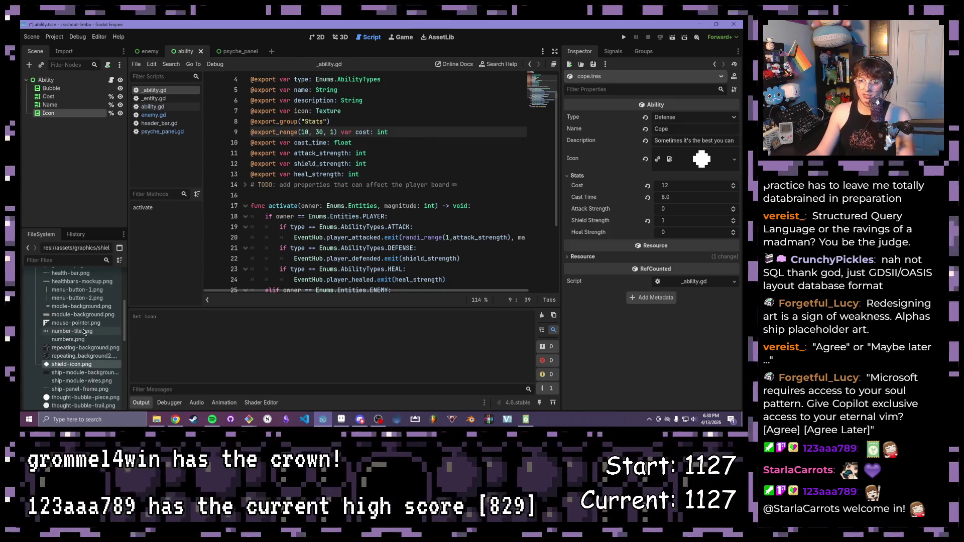
scroll(75, 339, up, 5)
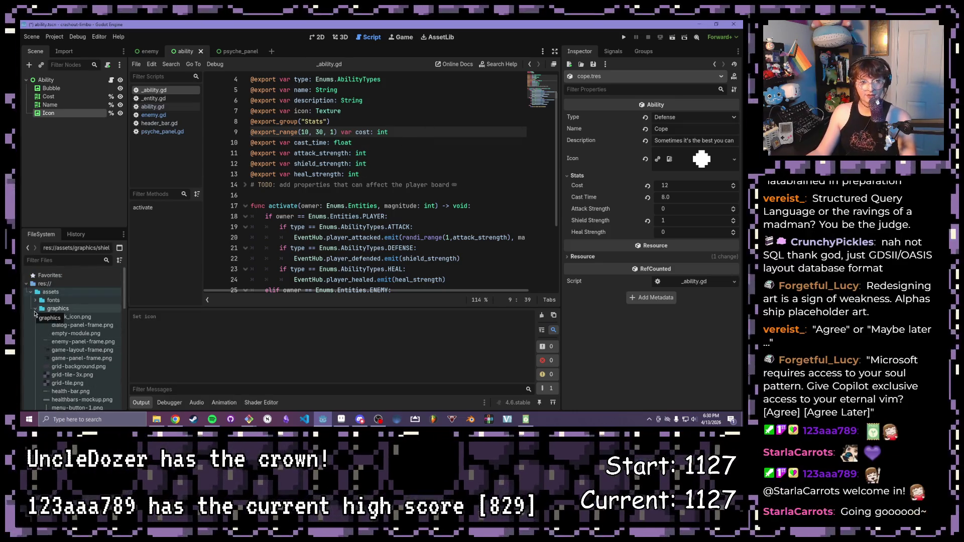
scroll(53, 309, down, 5)
scroll(47, 323, down, 5)
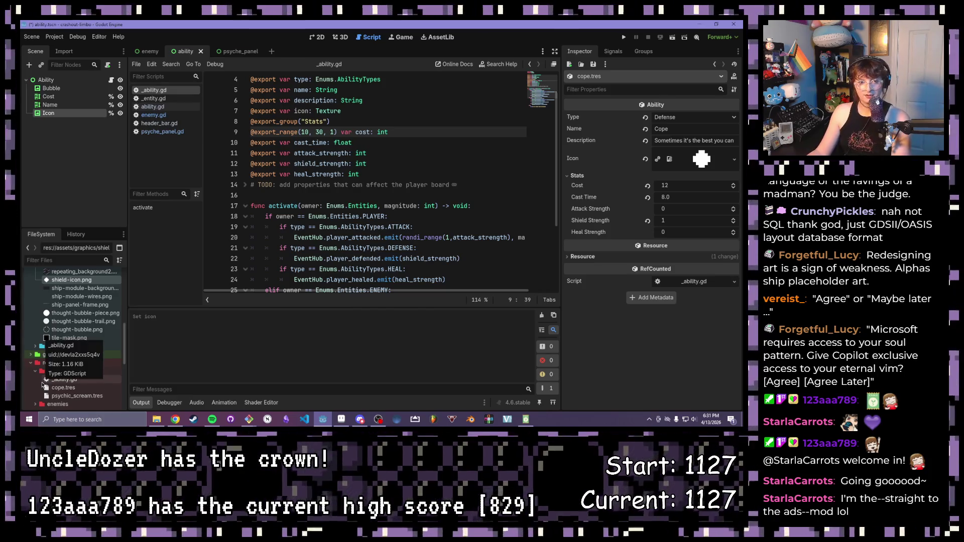
click(317, 184)
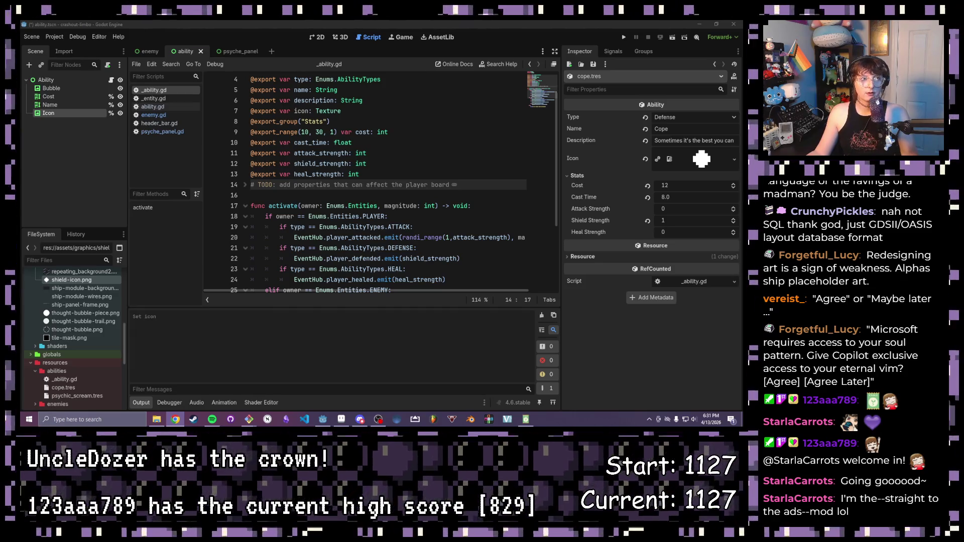
click(344, 194)
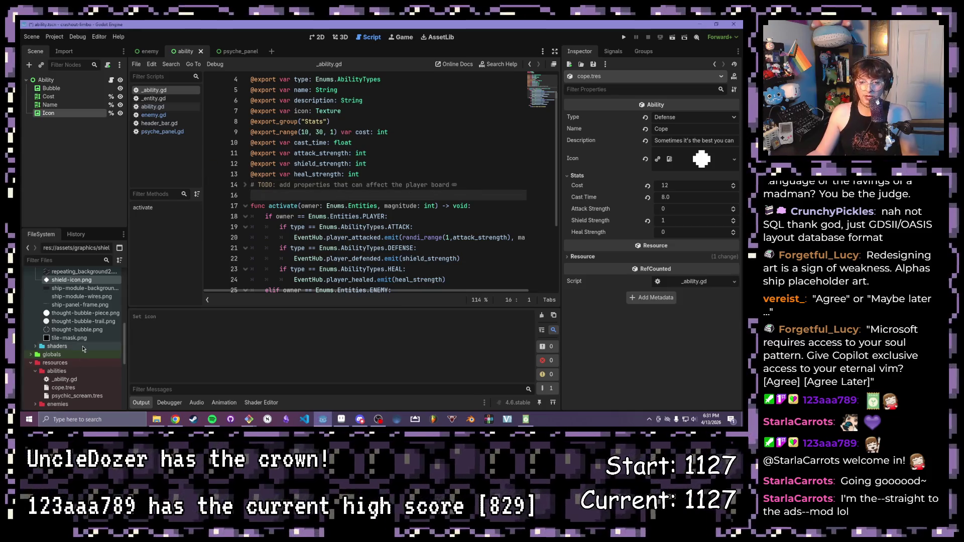
scroll(362, 226, down, 3)
scroll(362, 226, up, 4)
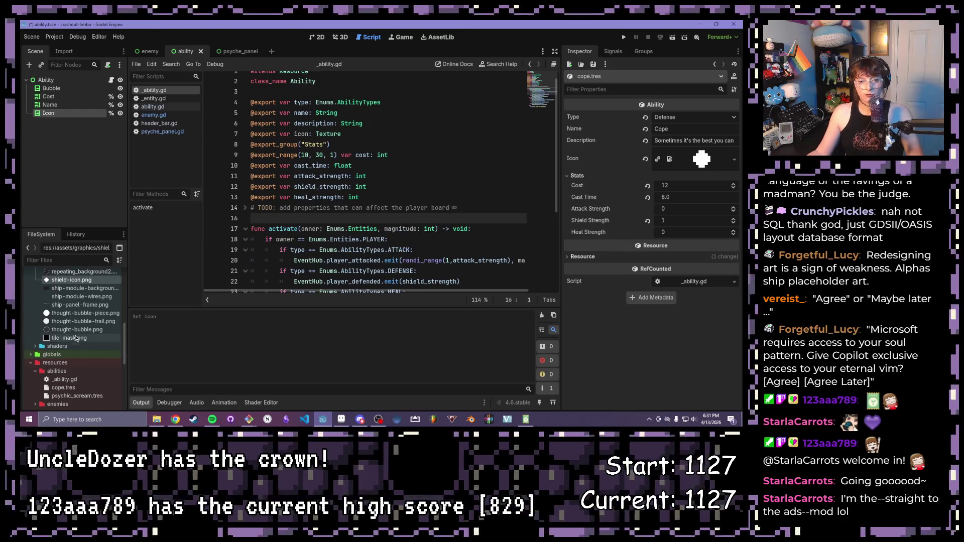
scroll(70, 337, up, 1)
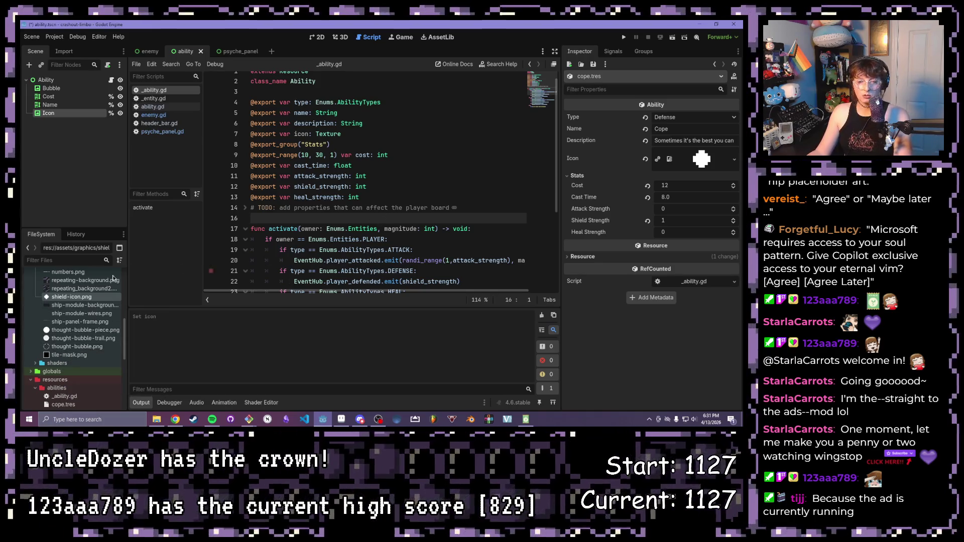
click(415, 229)
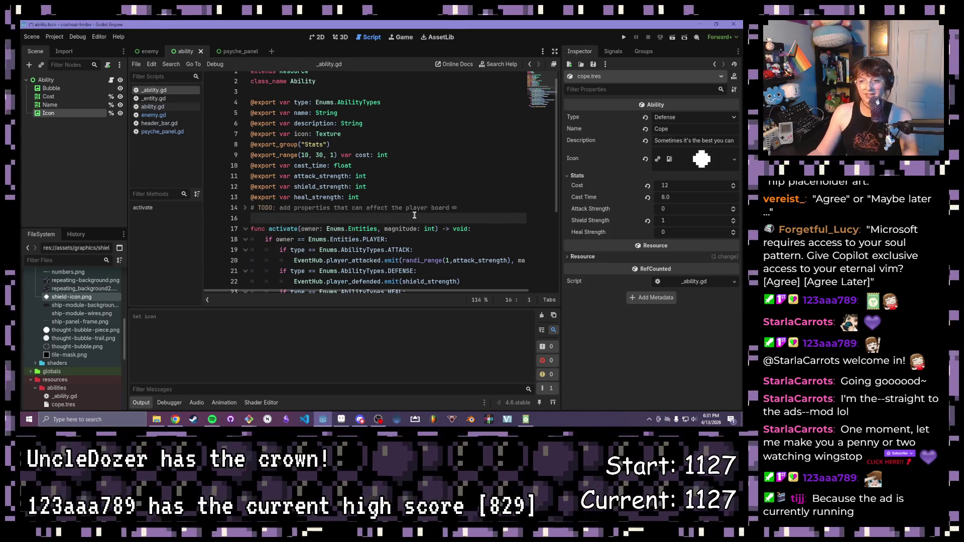
click(413, 208)
scroll(107, 329, up, 1)
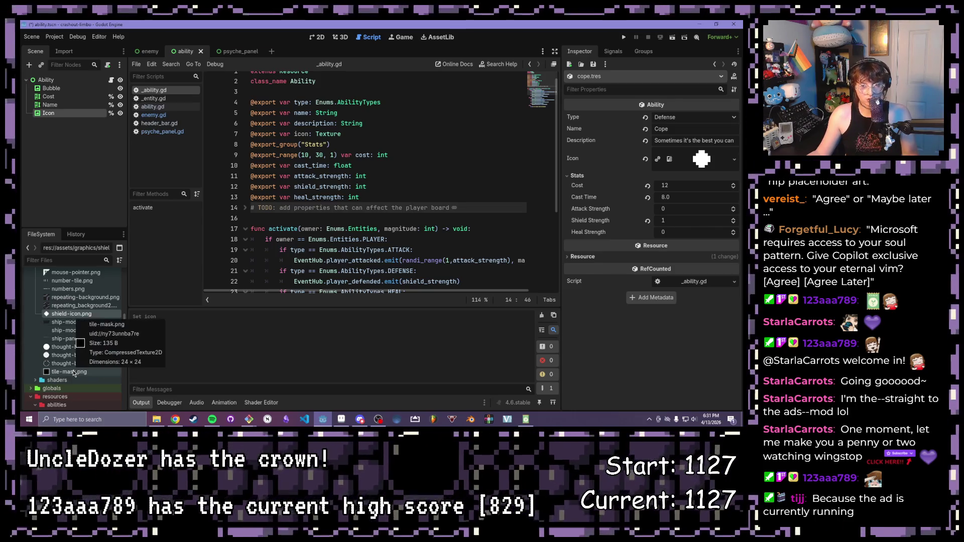
scroll(73, 371, up, 3)
scroll(72, 370, up, 3)
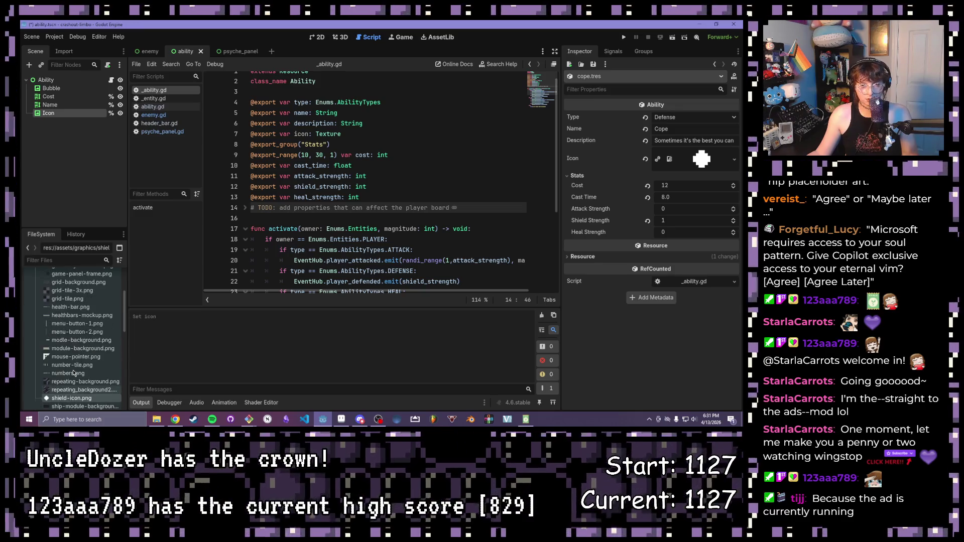
scroll(74, 302, down, 3)
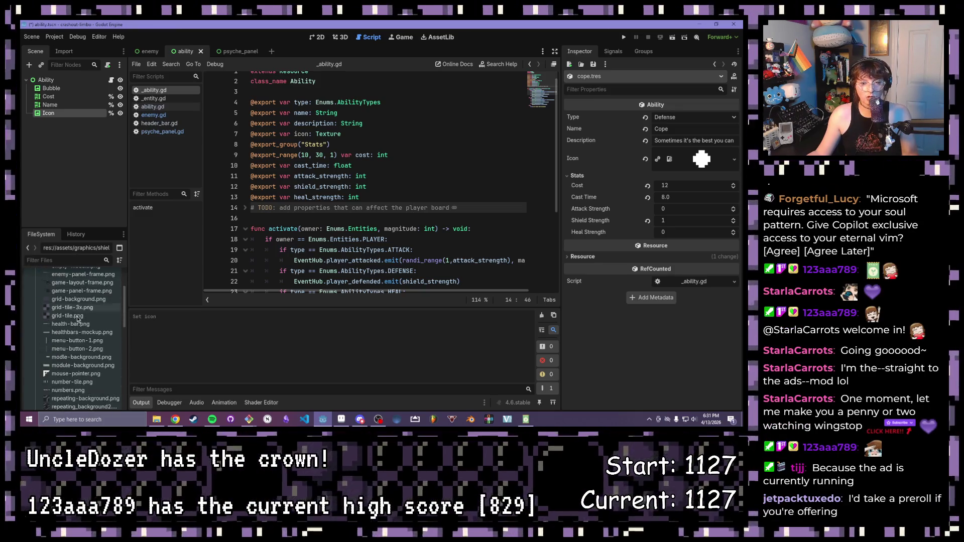
scroll(73, 324, down, 3)
scroll(73, 339, down, 3)
scroll(72, 347, down, 2)
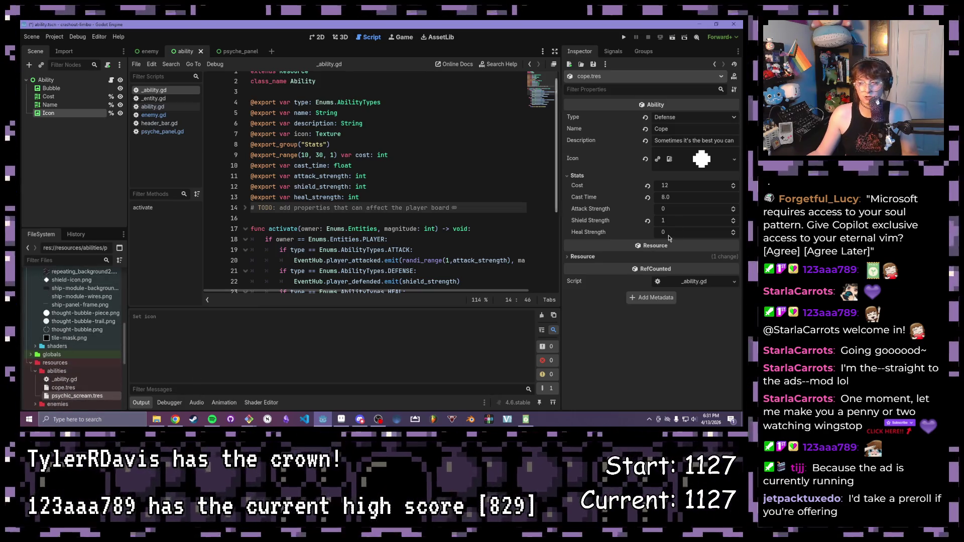
Step: Assign attack_icon.png as the Psychic Scream resource's Icon via Quick Load
double_click(77, 396)
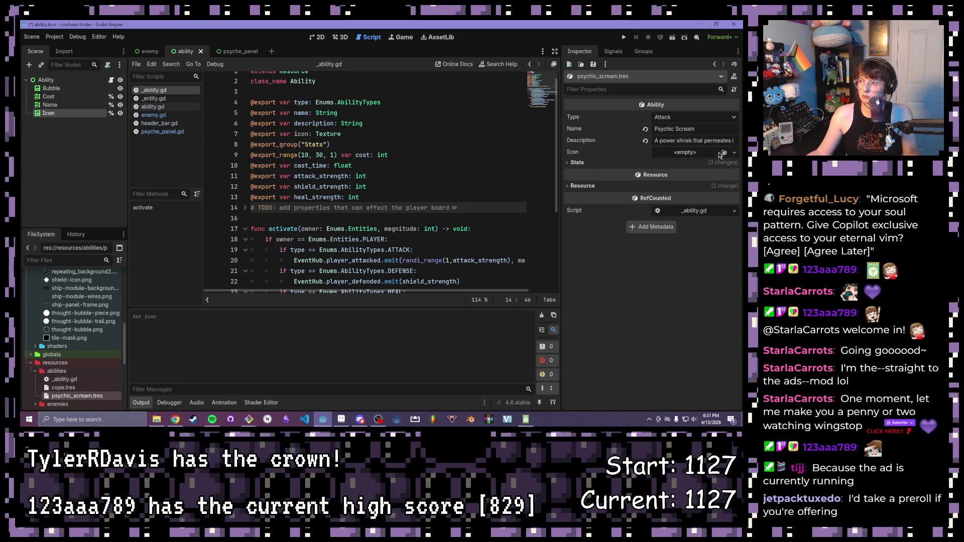
click(723, 152)
scroll(387, 200, down, 3)
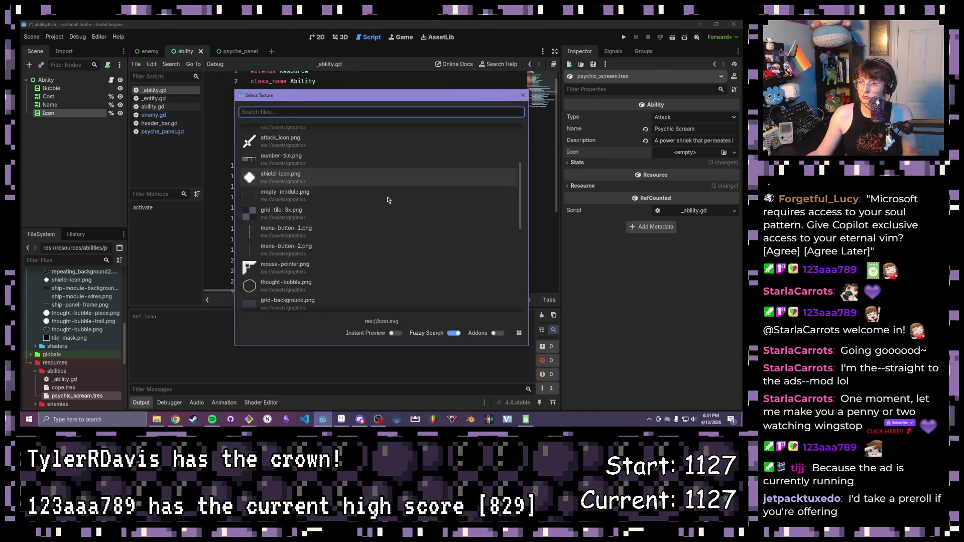
click(388, 249)
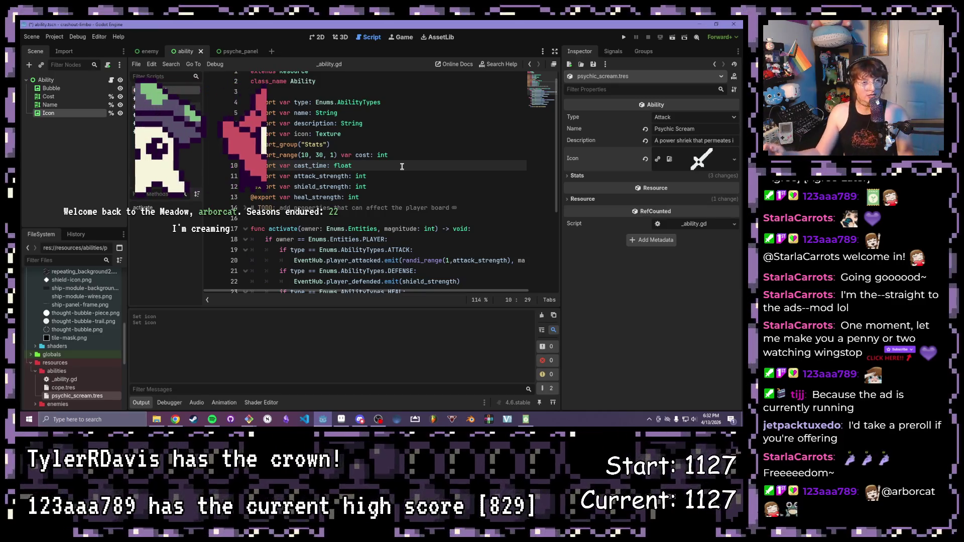
Step: Review the base ability script's property declarations and TODO comments
click(393, 112)
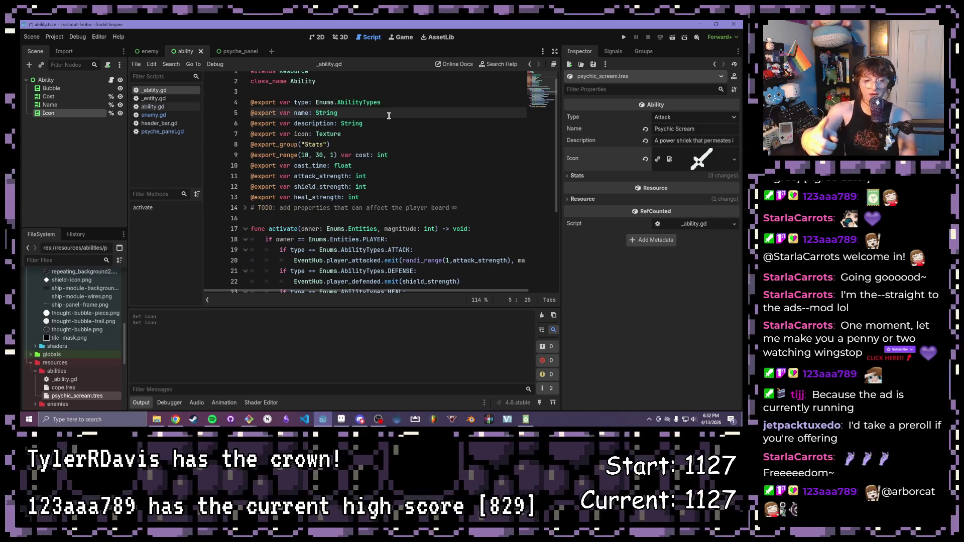
click(407, 102)
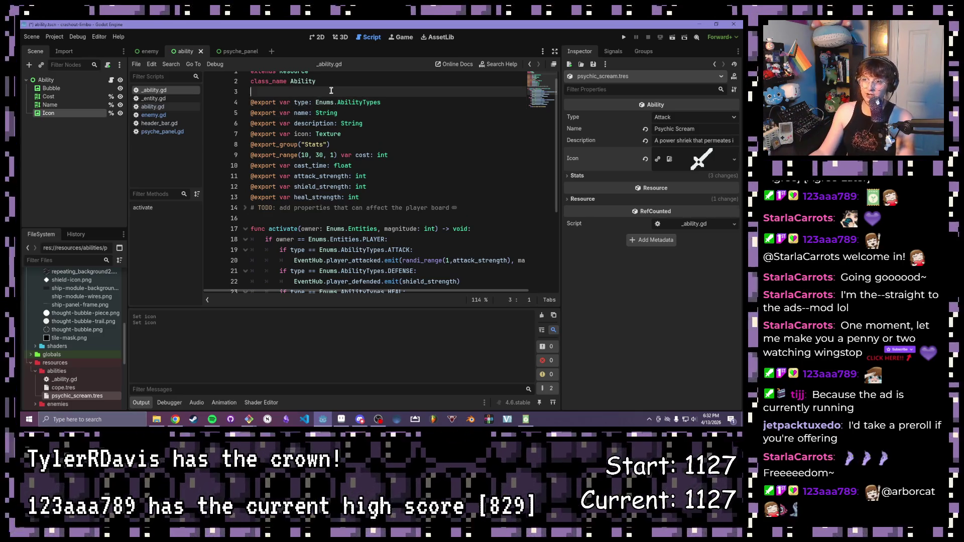
click(376, 112)
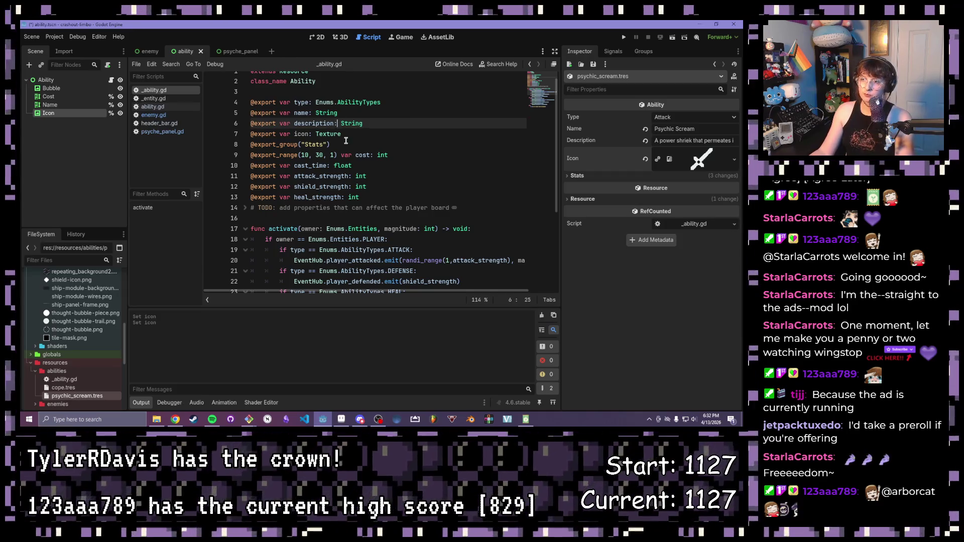
click(346, 134)
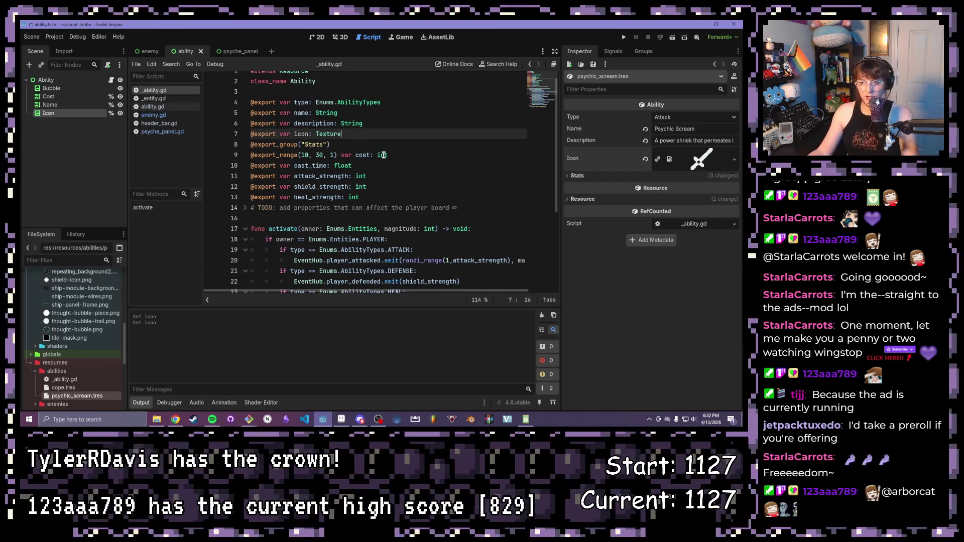
click(384, 154)
click(376, 186)
click(405, 206)
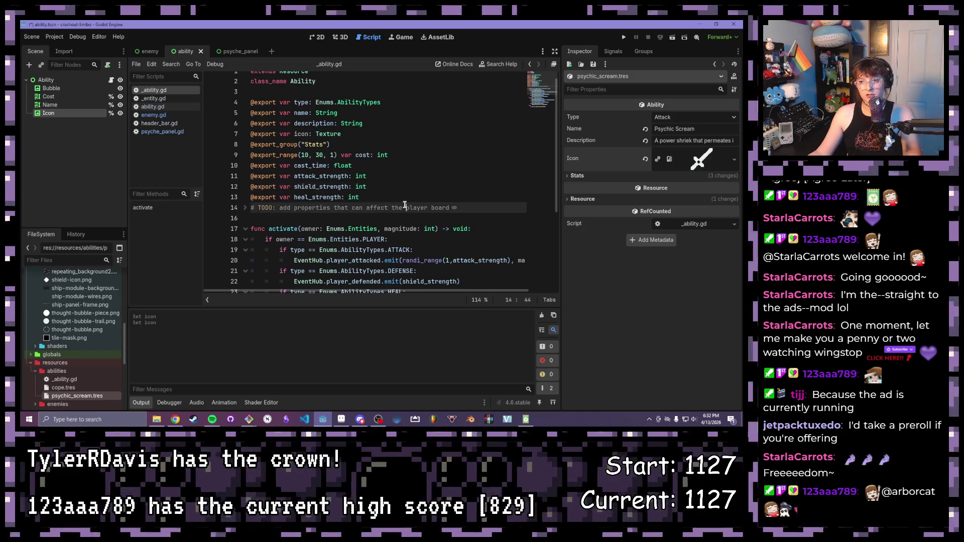
click(409, 189)
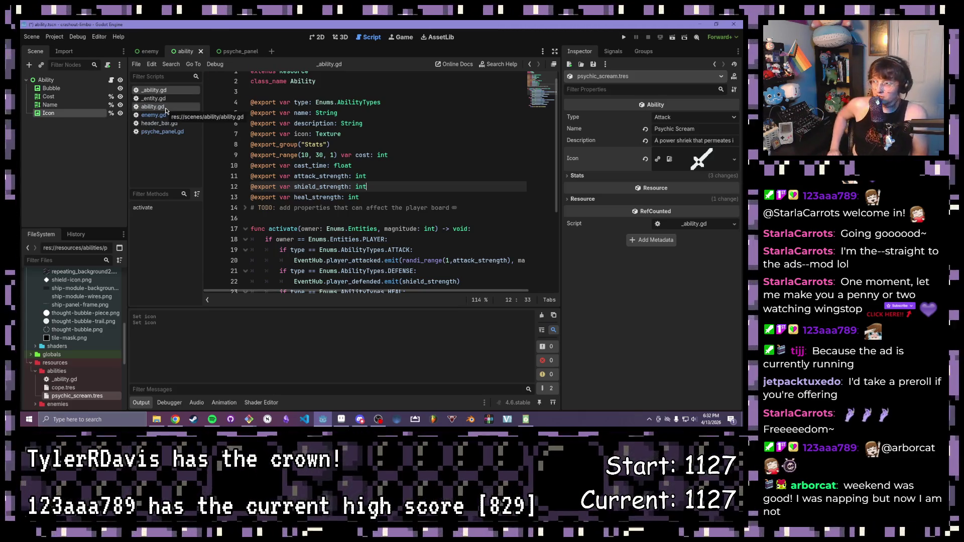
scroll(411, 117, up, 1)
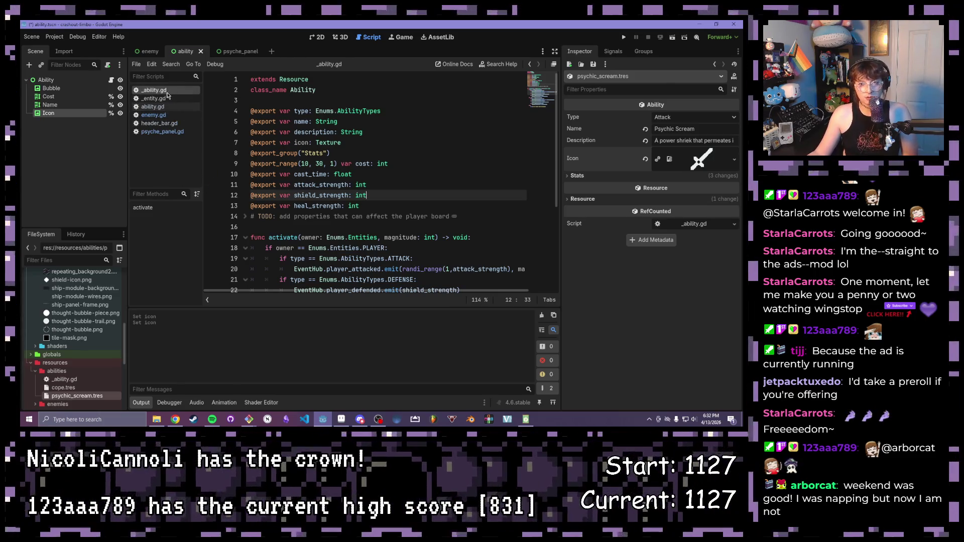
Step: In ability.gd's update_ability_display, add icon.texture = ability.icon
click(154, 107)
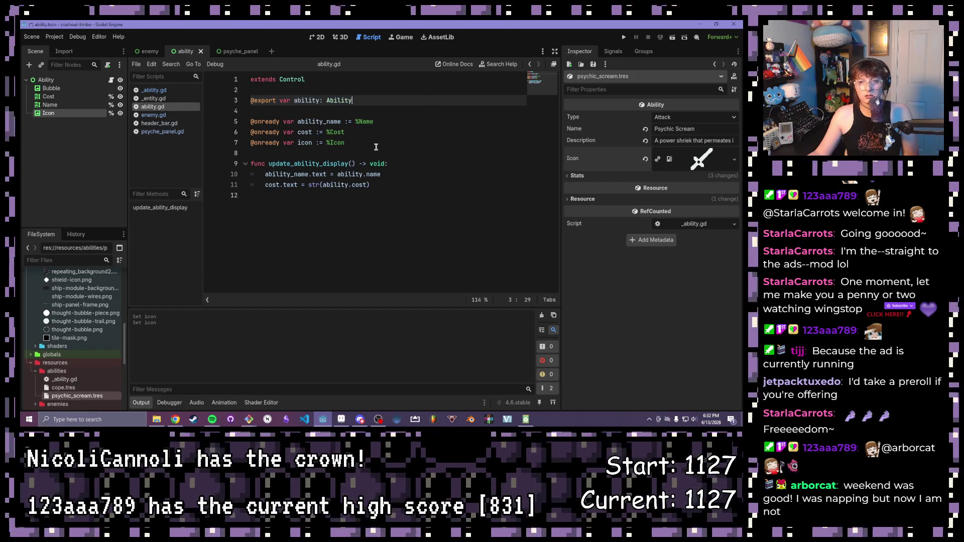
click(375, 144)
click(363, 151)
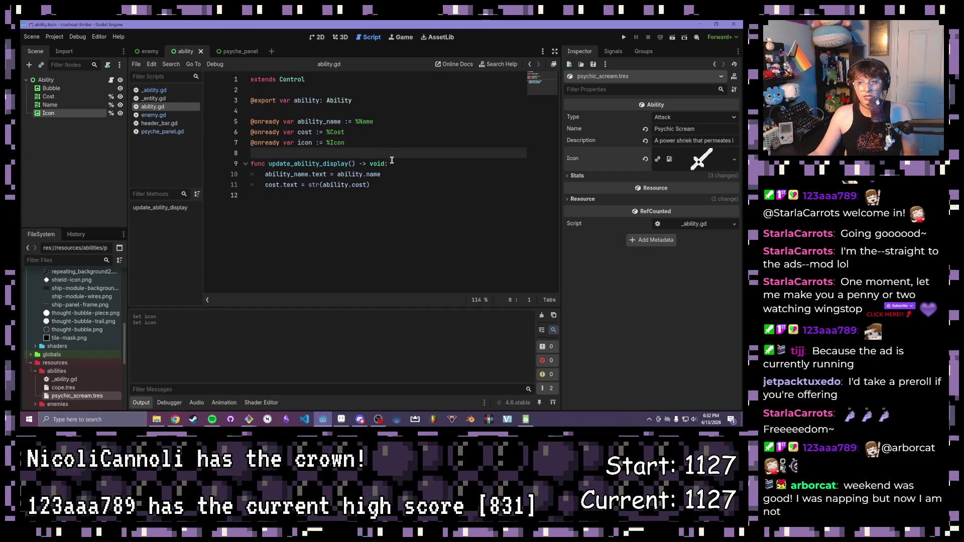
click(389, 163)
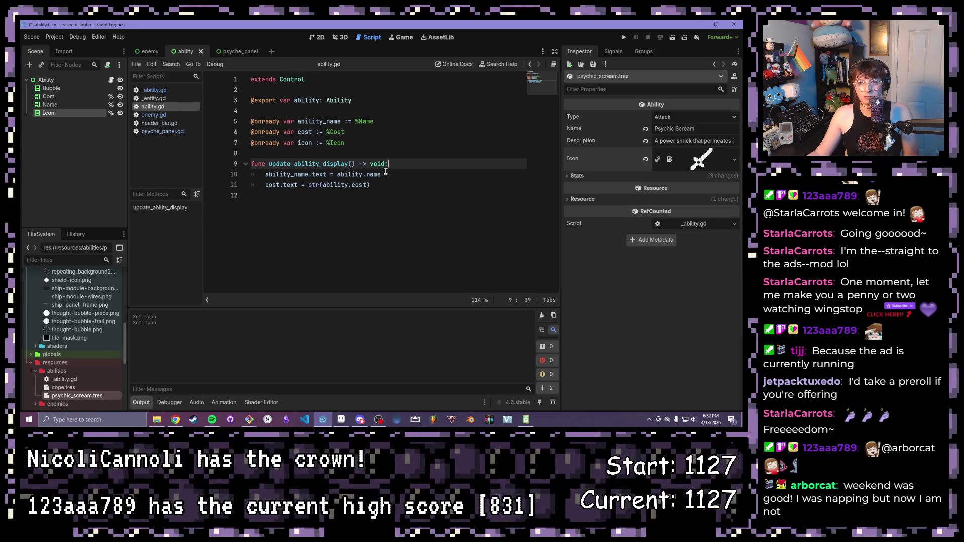
click(385, 174)
click(400, 186)
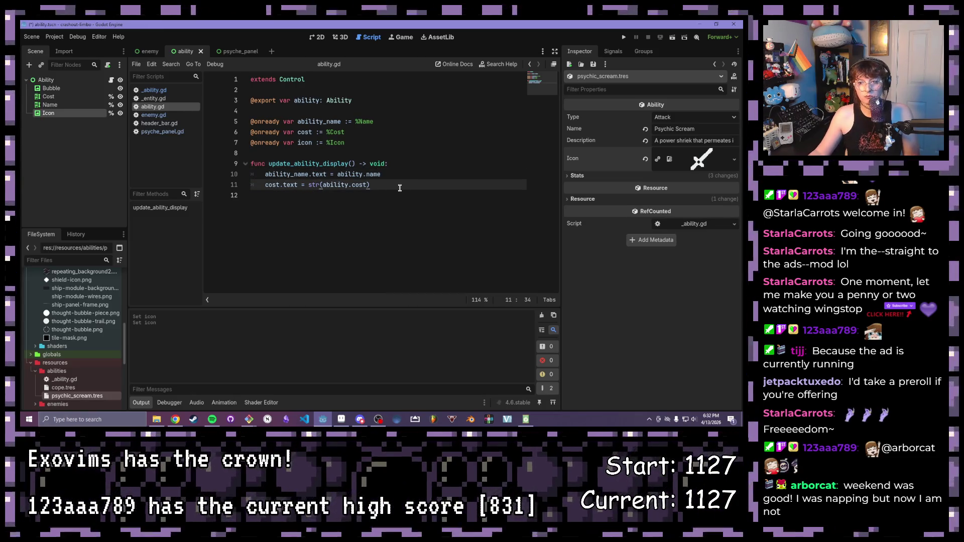
click(418, 163)
key(Return)
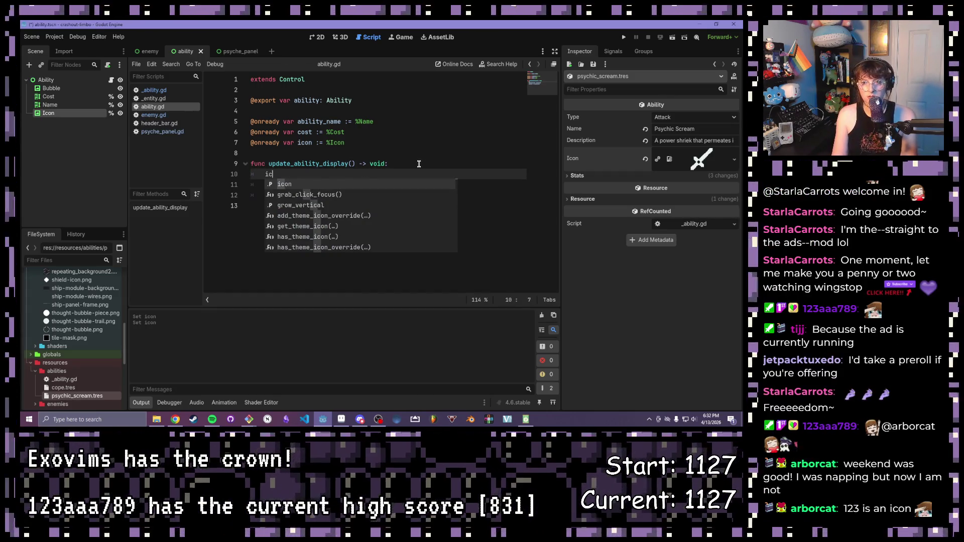
text(on.texture)
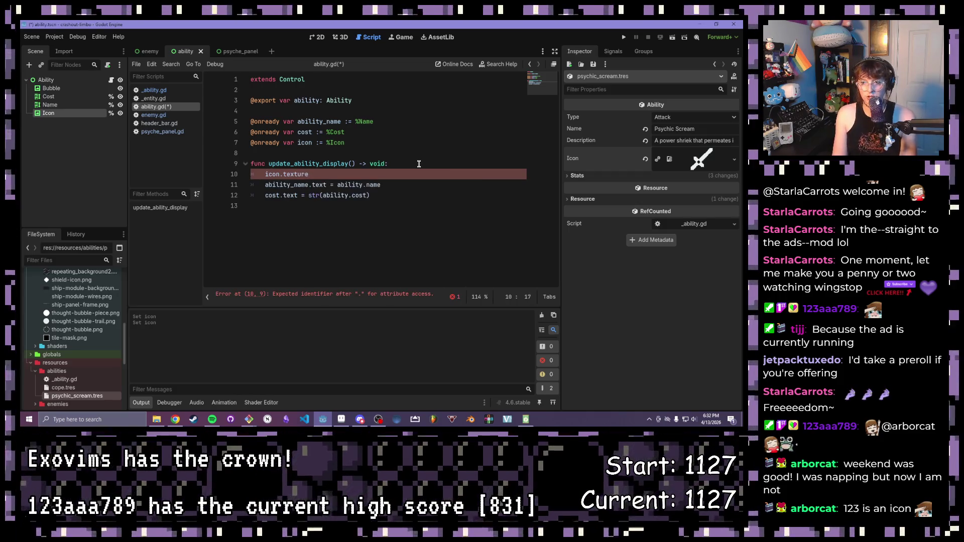
text( = ability)
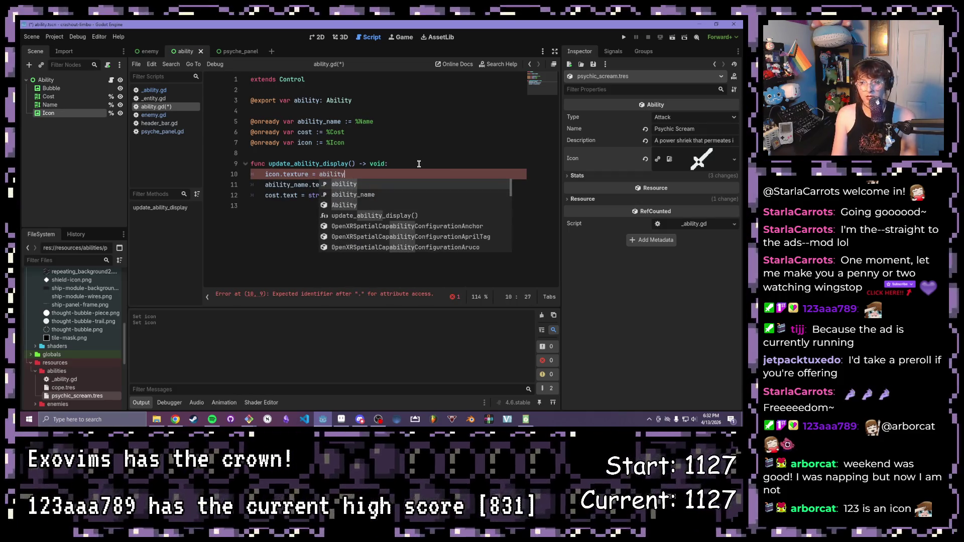
text(.)
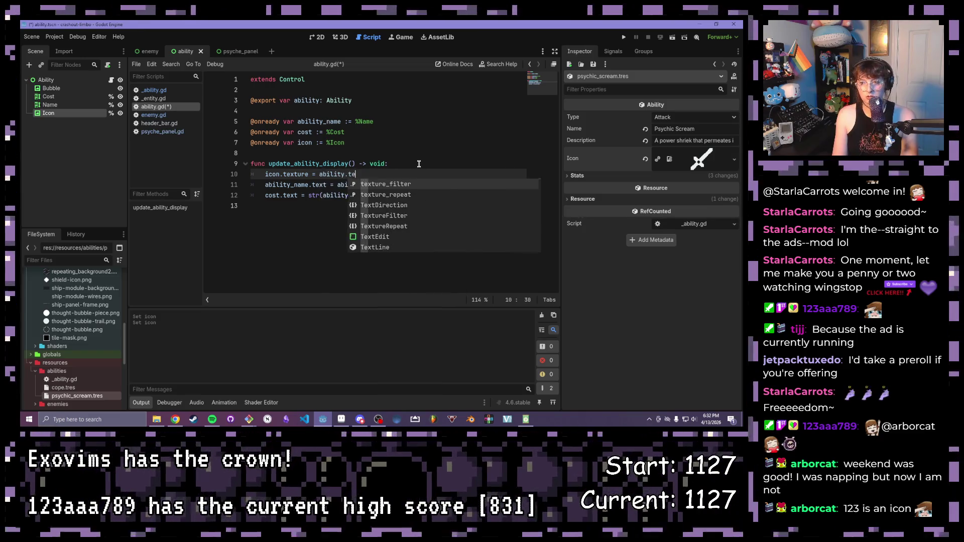
text(text)
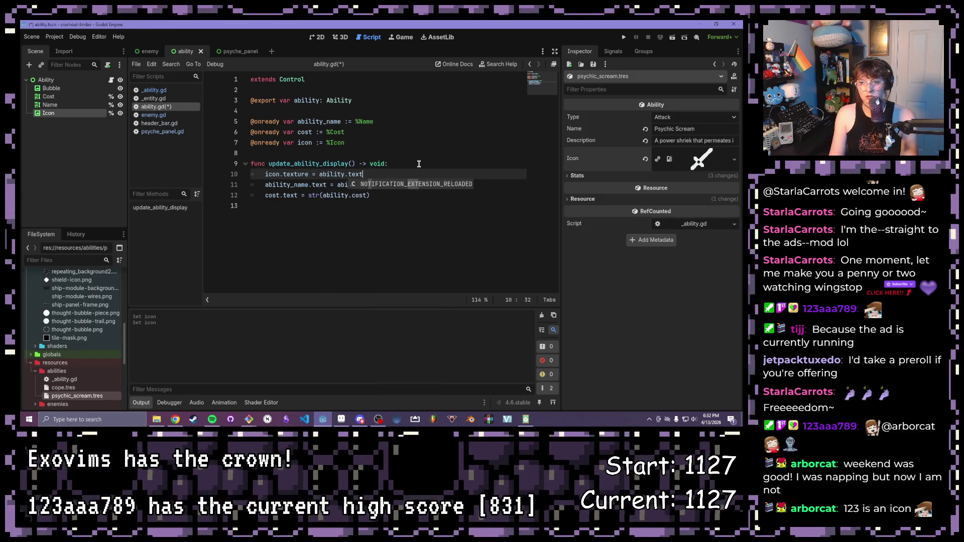
text(ure)
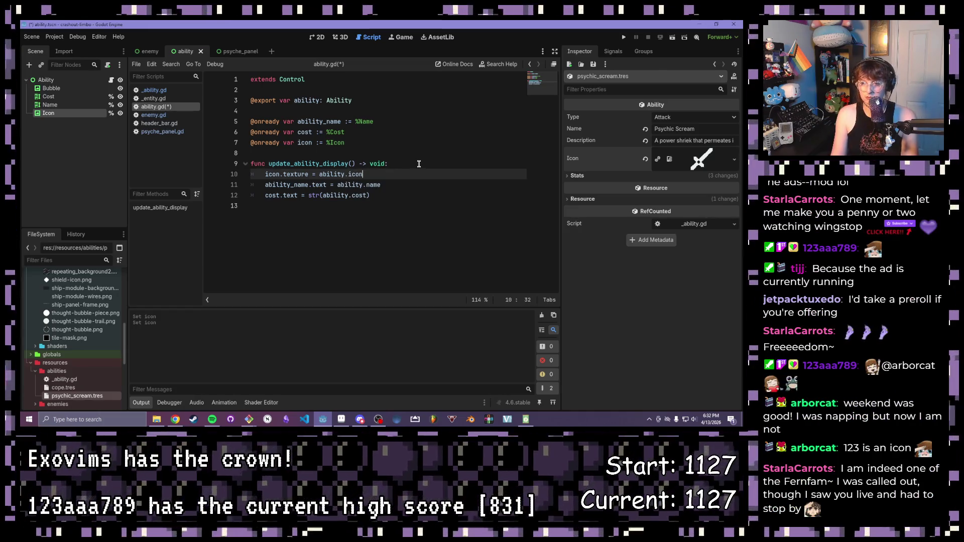
key(Escape)
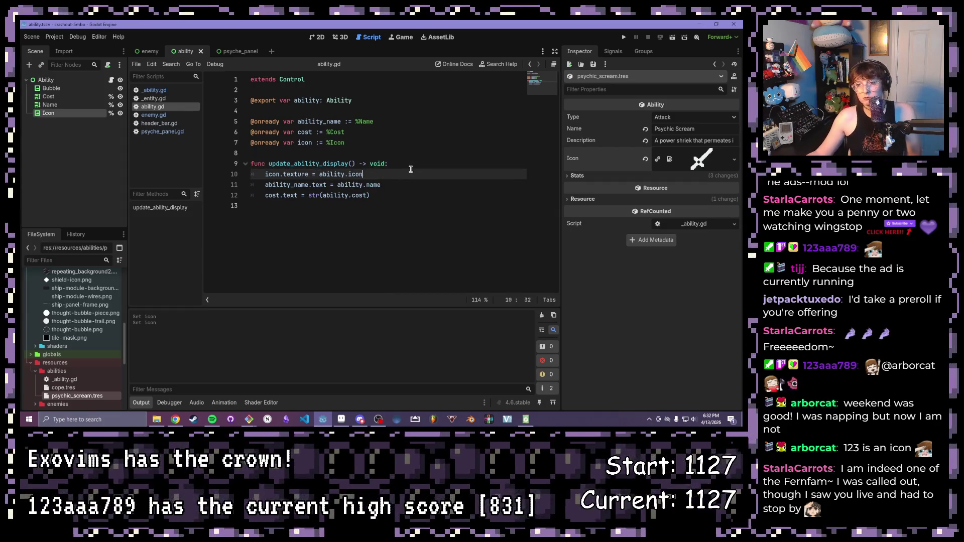
click(623, 38)
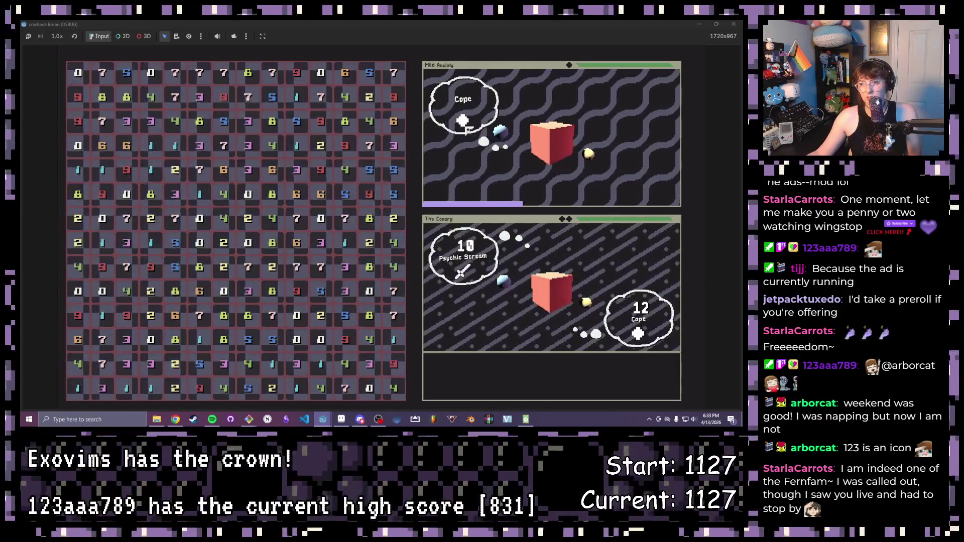
click(743, 23)
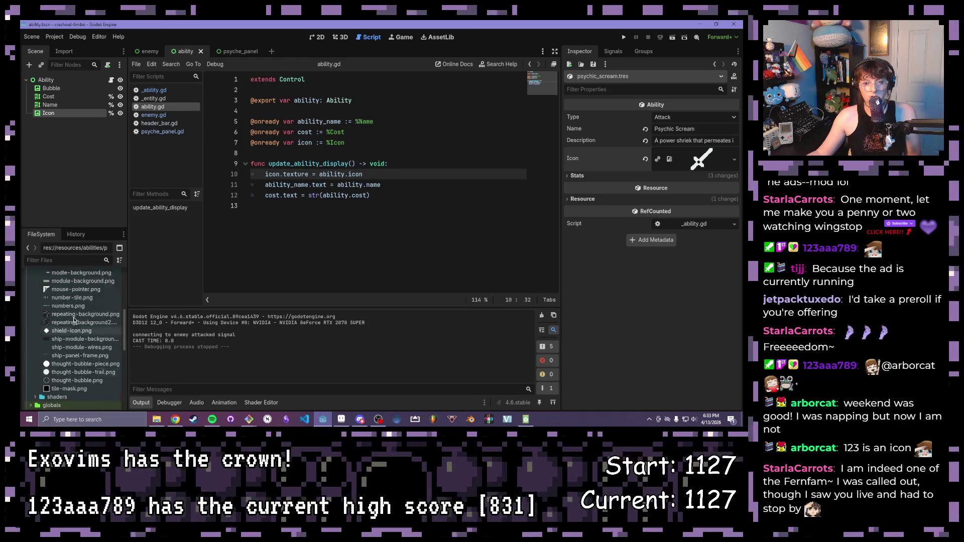
scroll(90, 319, up, 3)
scroll(75, 320, up, 3)
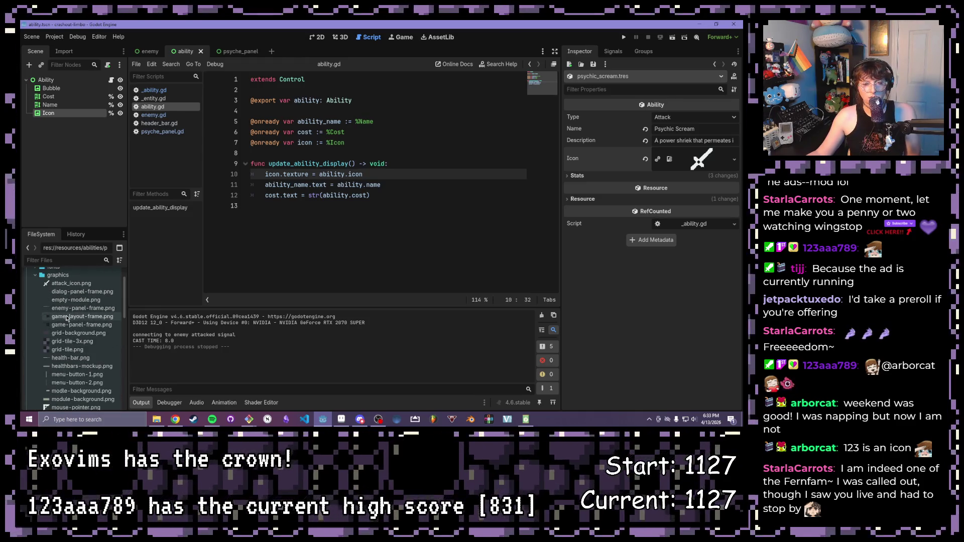
click(61, 284)
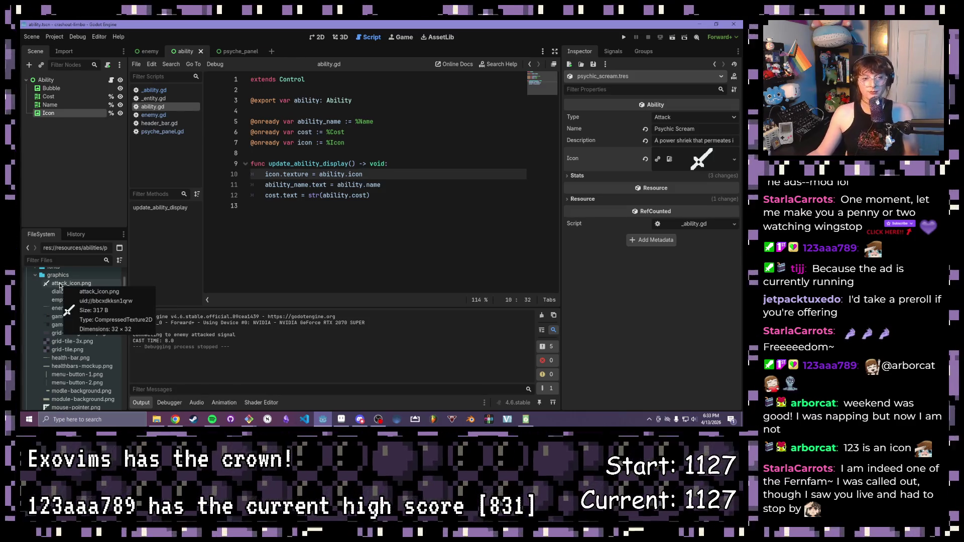
scroll(76, 308, down, 3)
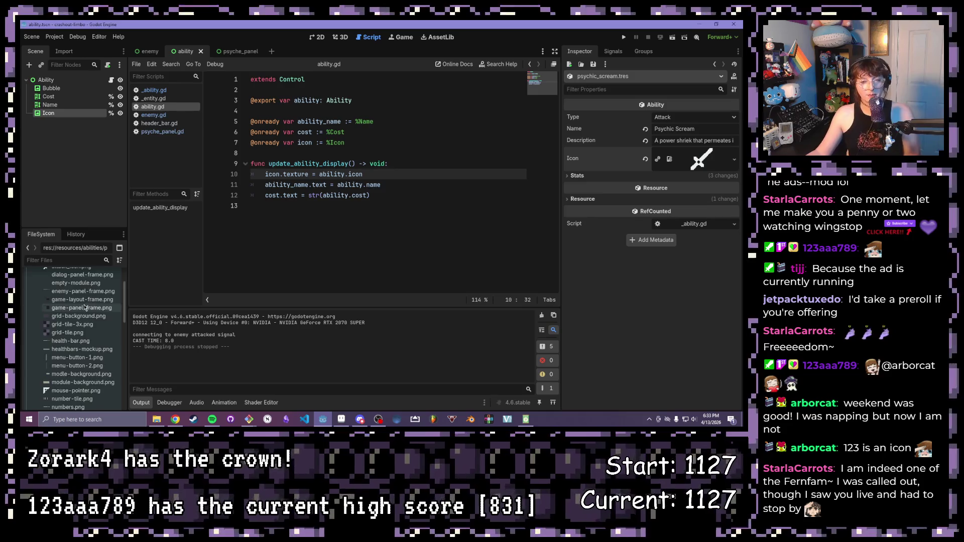
scroll(84, 314, down, 3)
scroll(85, 314, down, 3)
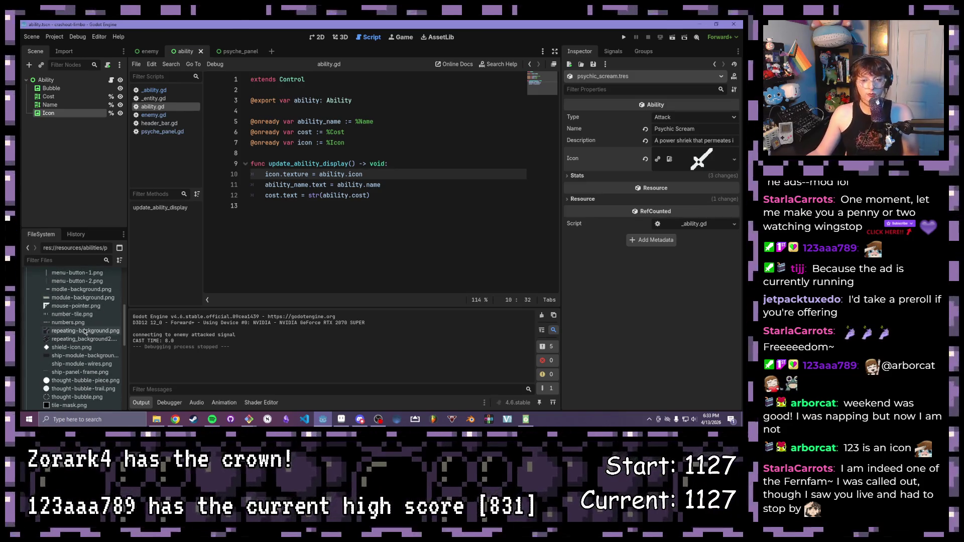
scroll(86, 366, down, 2)
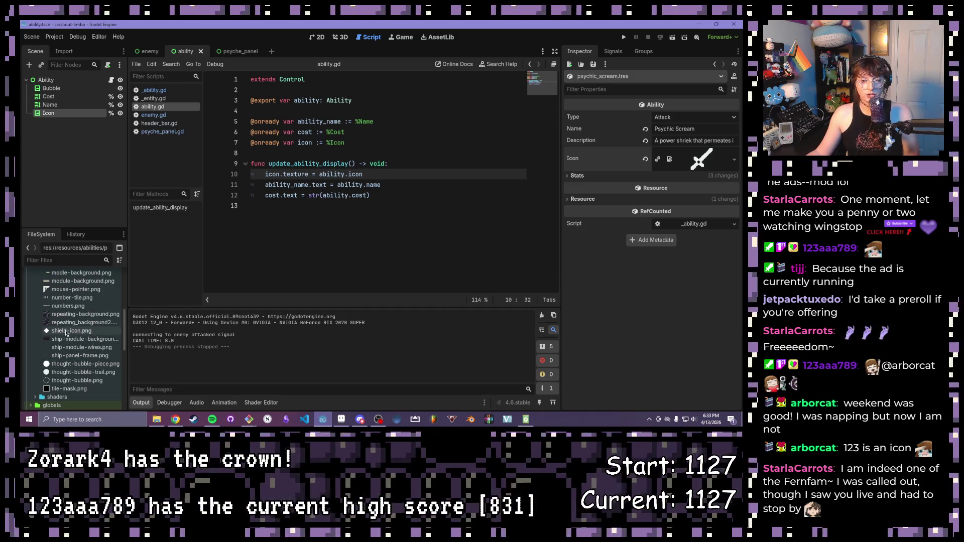
scroll(66, 334, up, 2)
scroll(64, 338, up, 2)
scroll(62, 341, up, 2)
scroll(61, 341, up, 3)
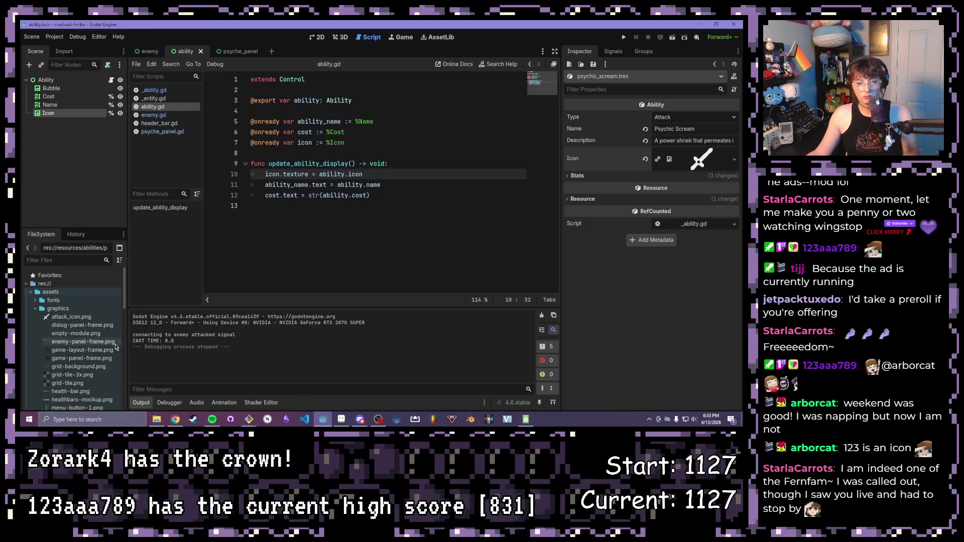
scroll(75, 318, down, 1)
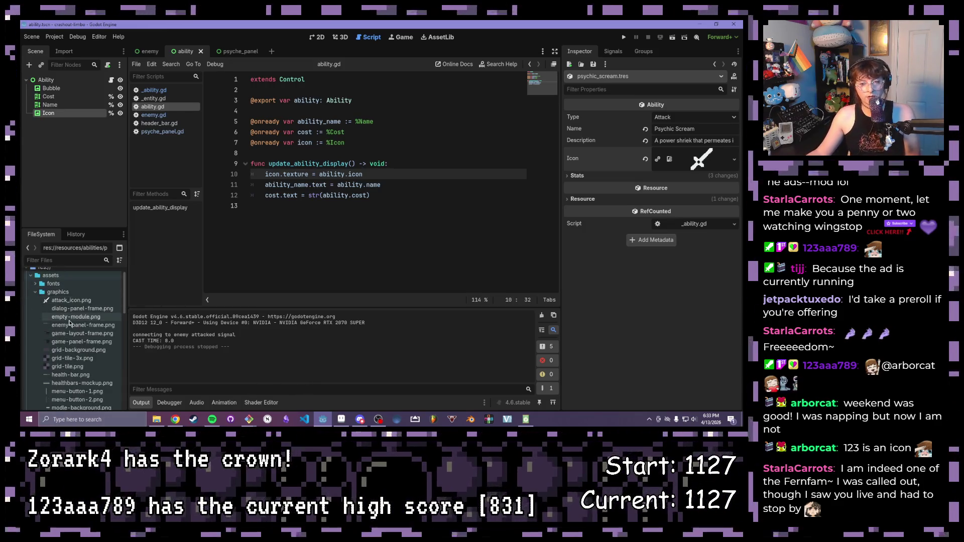
scroll(77, 301, down, 3)
scroll(79, 312, down, 2)
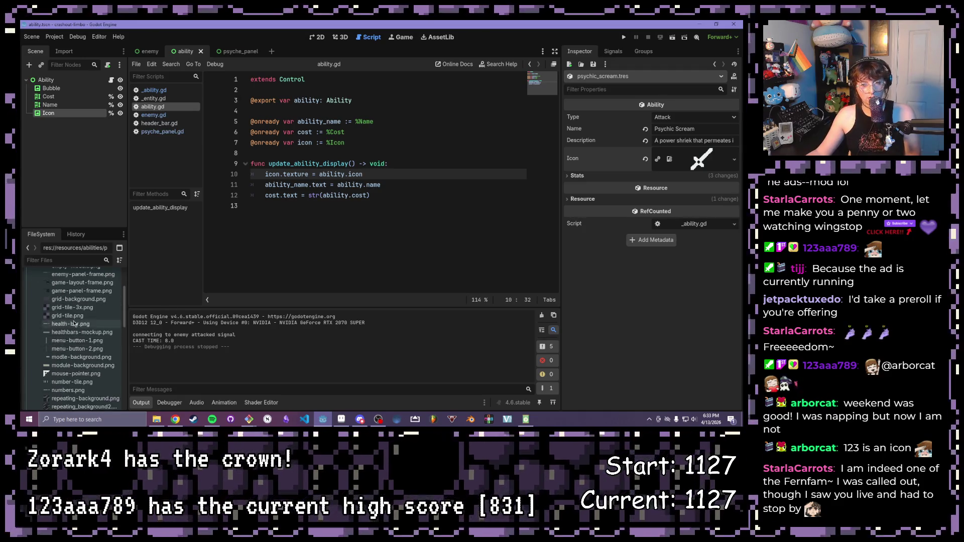
scroll(80, 322, down, 2)
scroll(79, 323, down, 1)
right_click(79, 323)
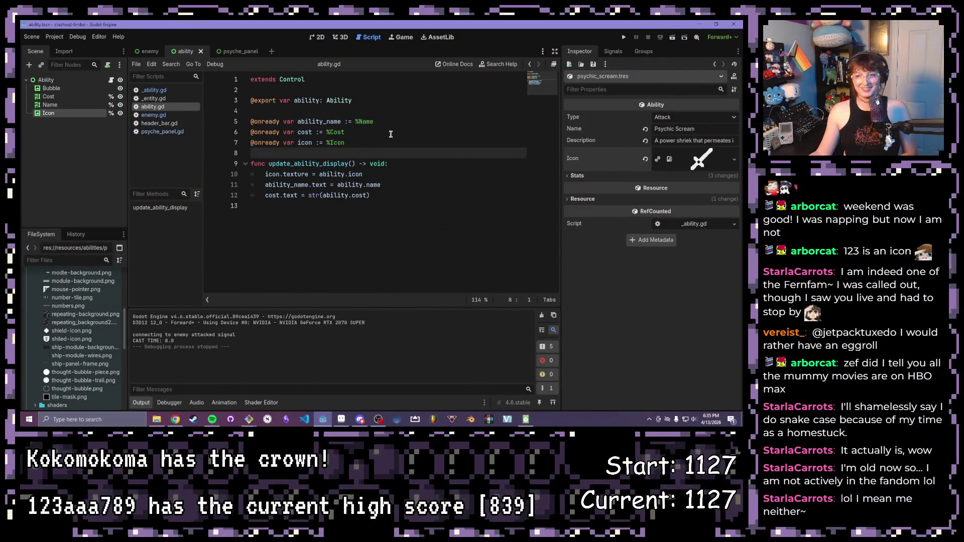
click(389, 133)
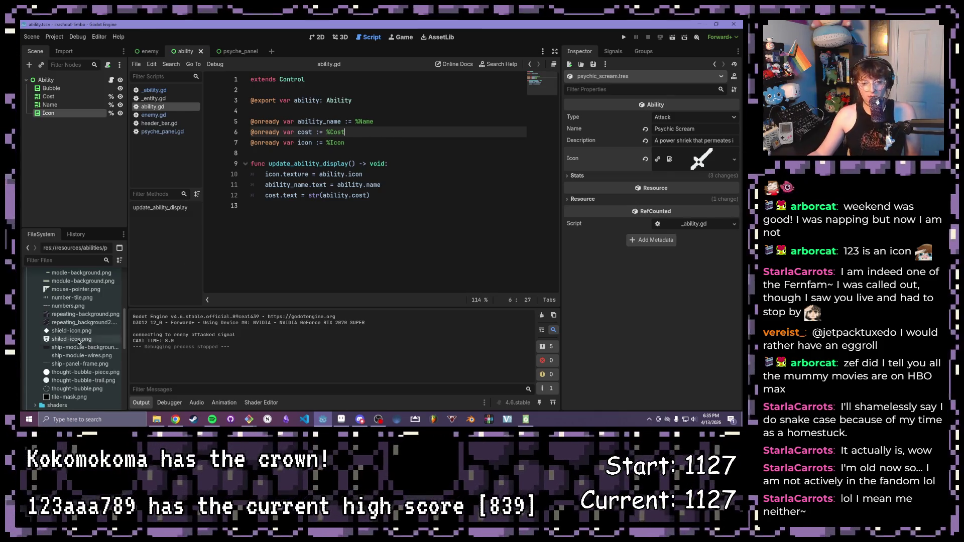
scroll(76, 324, up, 5)
scroll(45, 316, down, 5)
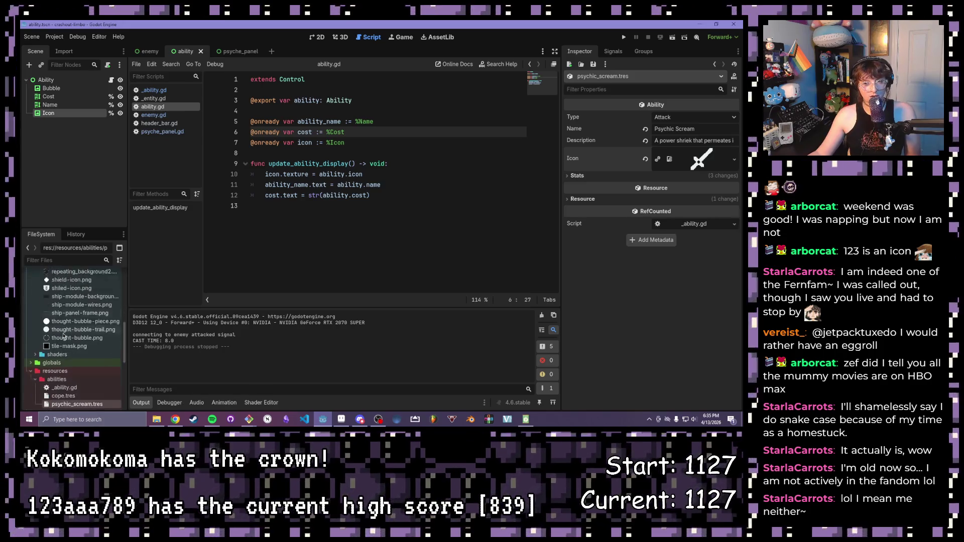
Step: Load cope.tres and clear its existing Icon texture
double_click(64, 311)
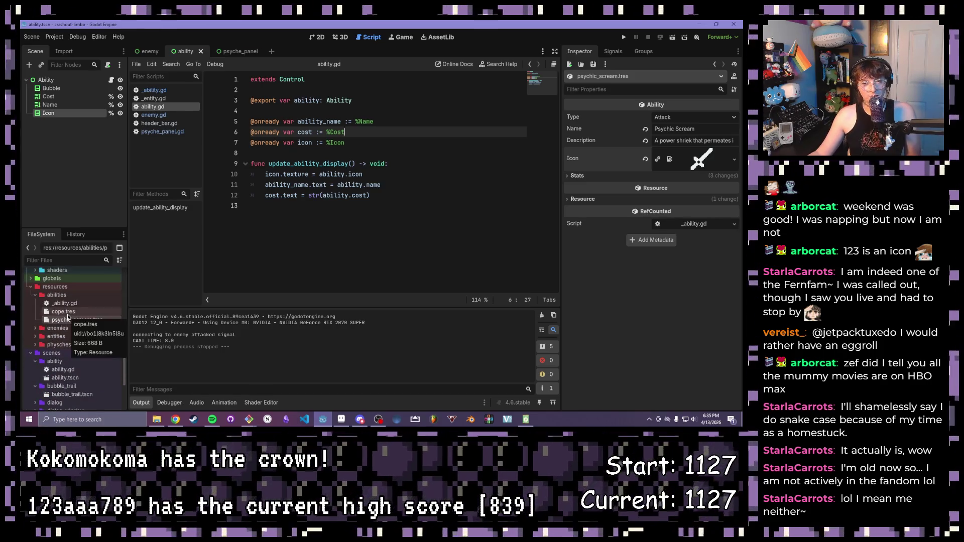
click(732, 162)
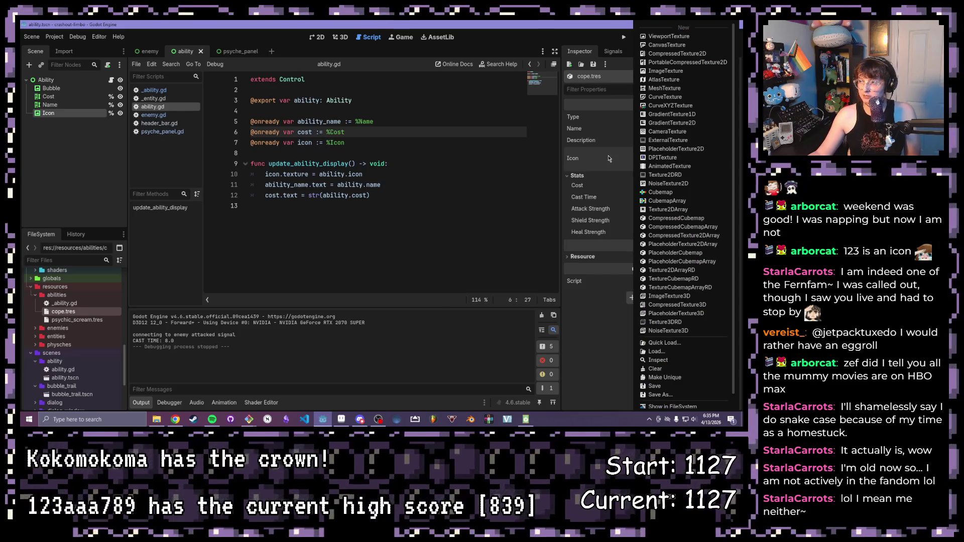
key(Escape)
click(701, 159)
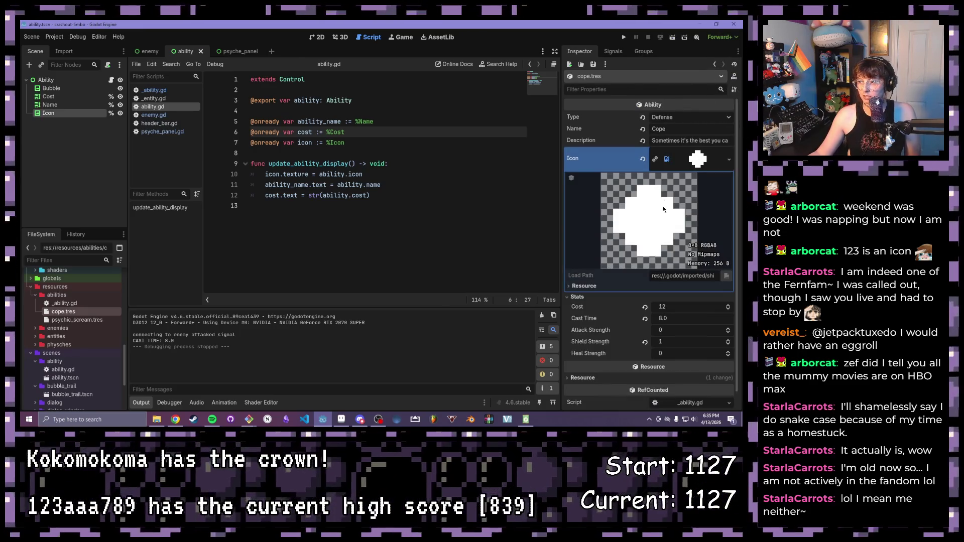
click(729, 159)
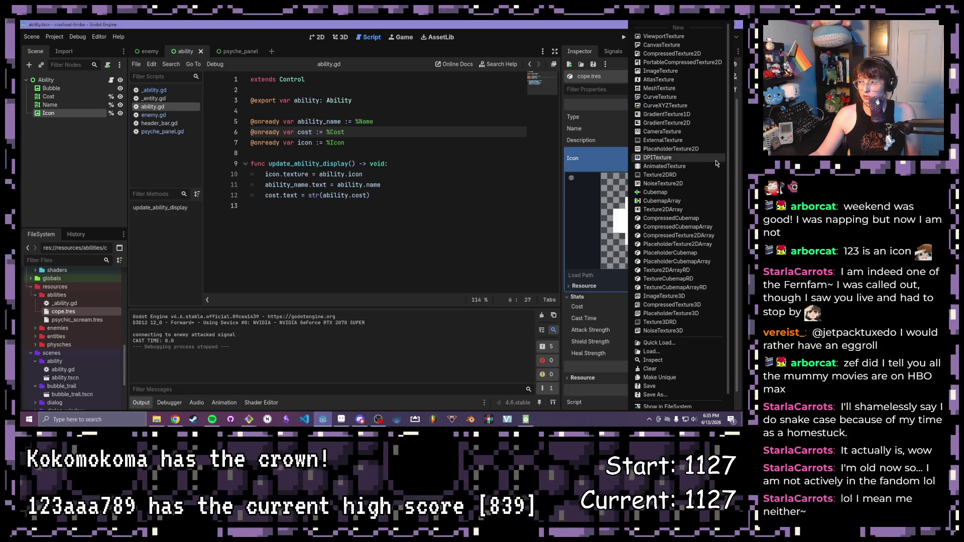
key(Escape)
click(730, 160)
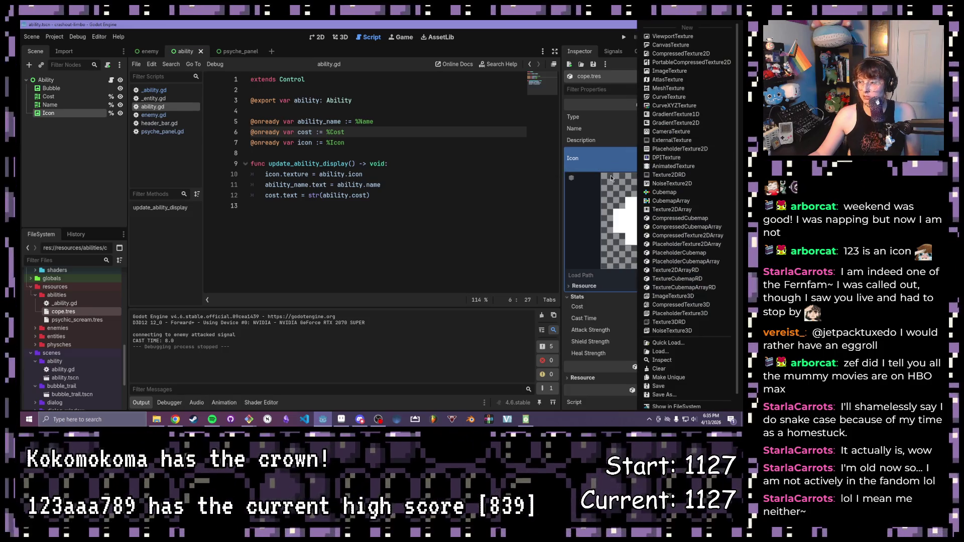
click(688, 371)
Step: Assign shield-icon.png as the Cope icon through Quick Load
click(732, 156)
click(688, 173)
scroll(315, 189, down, 3)
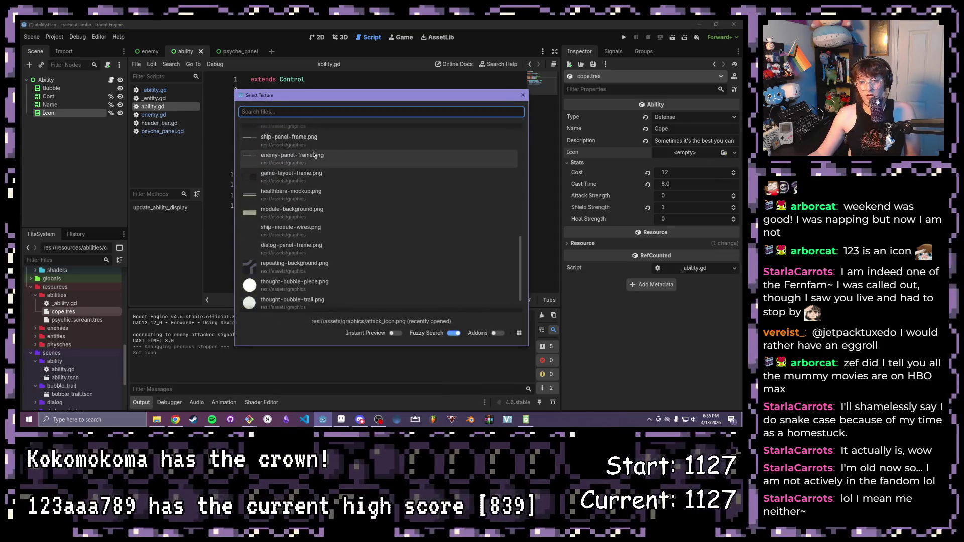
scroll(305, 285, down, 3)
scroll(306, 284, up, 3)
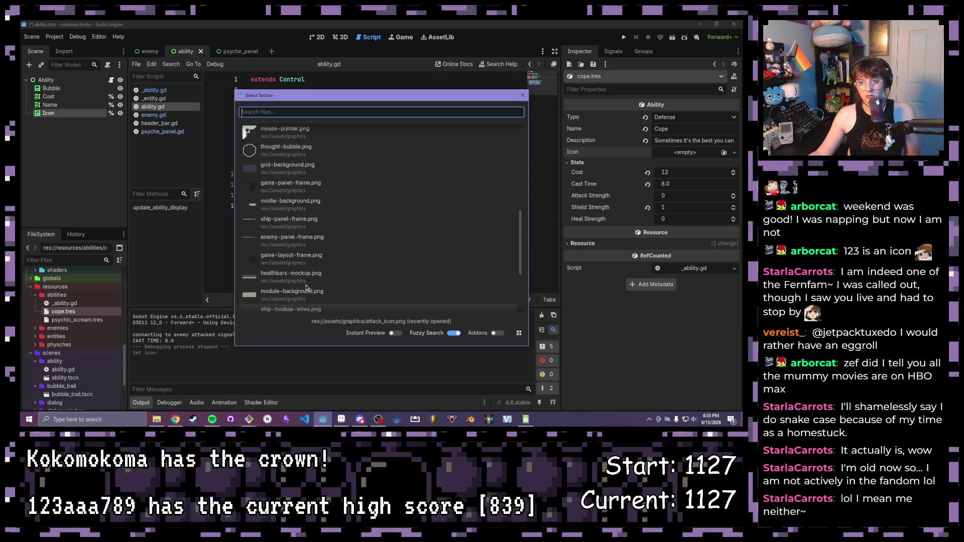
text(shiel)
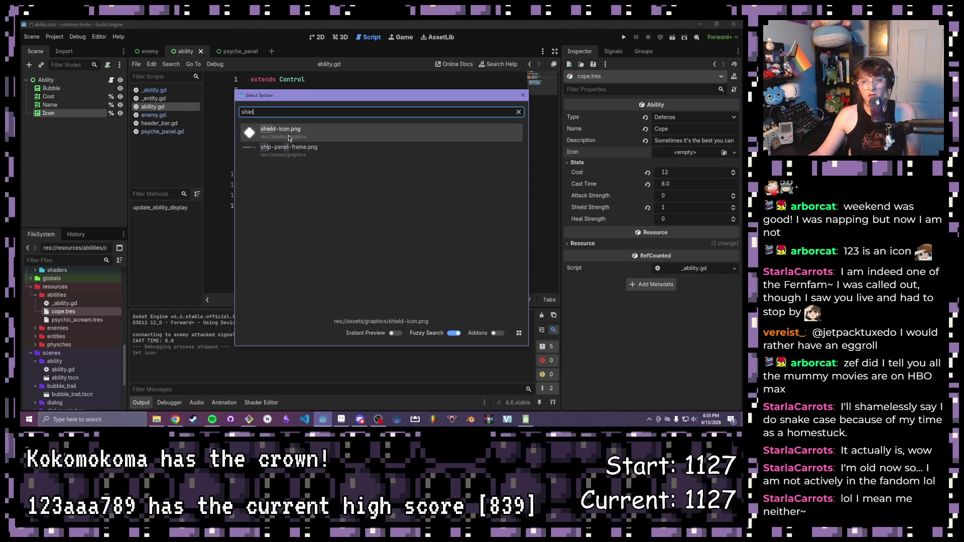
double_click(297, 136)
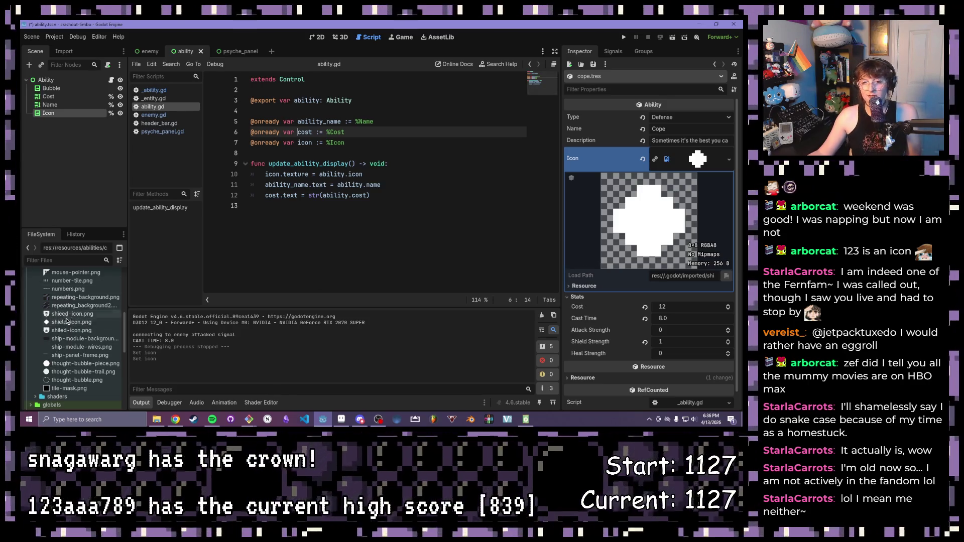
Step: Clear Cope's icon texture and delete the duplicate shield icon file
right_click(89, 323)
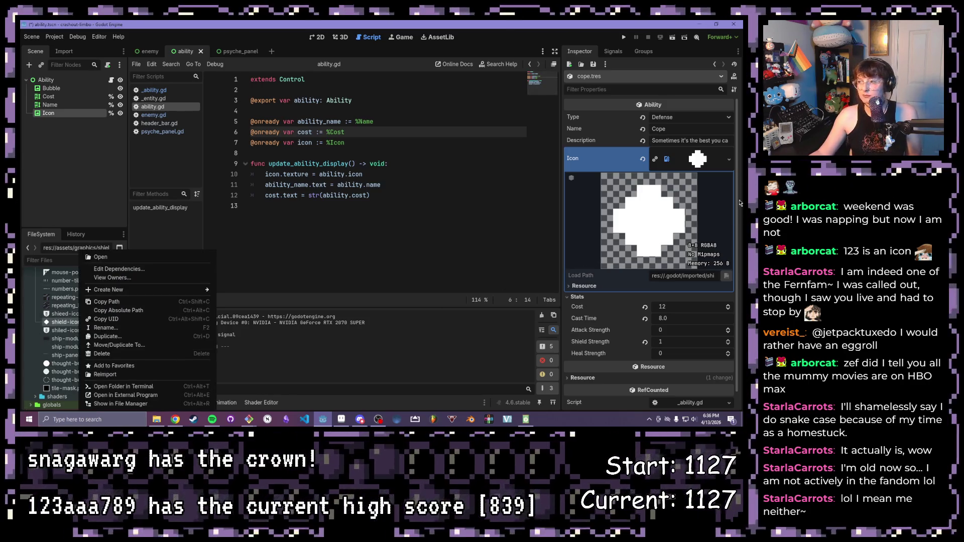
click(143, 347)
click(727, 159)
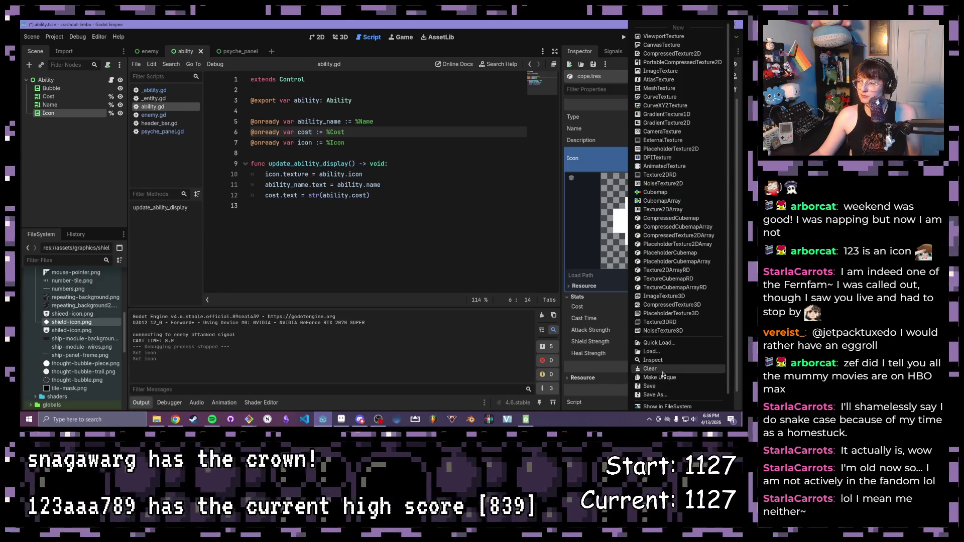
click(679, 372)
right_click(67, 322)
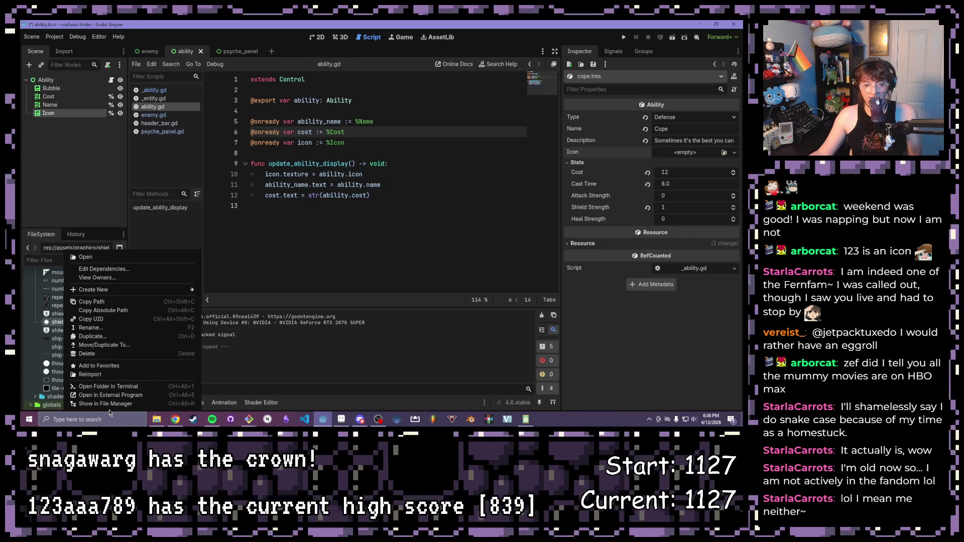
click(99, 351)
click(317, 281)
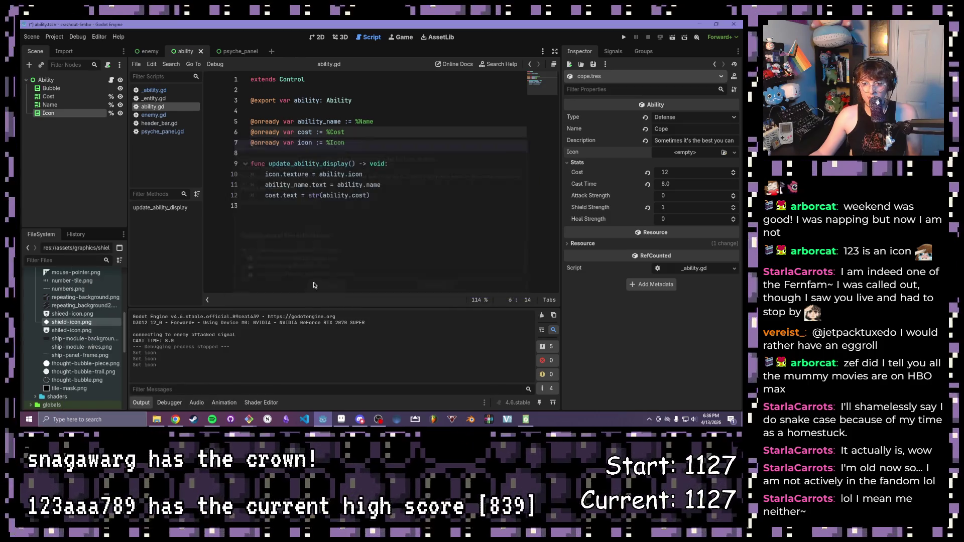
Step: Rename shieed-icon.png to shield_icon.png and attack_icon.png to attack-icon.png, then select cope.tres
right_click(85, 313)
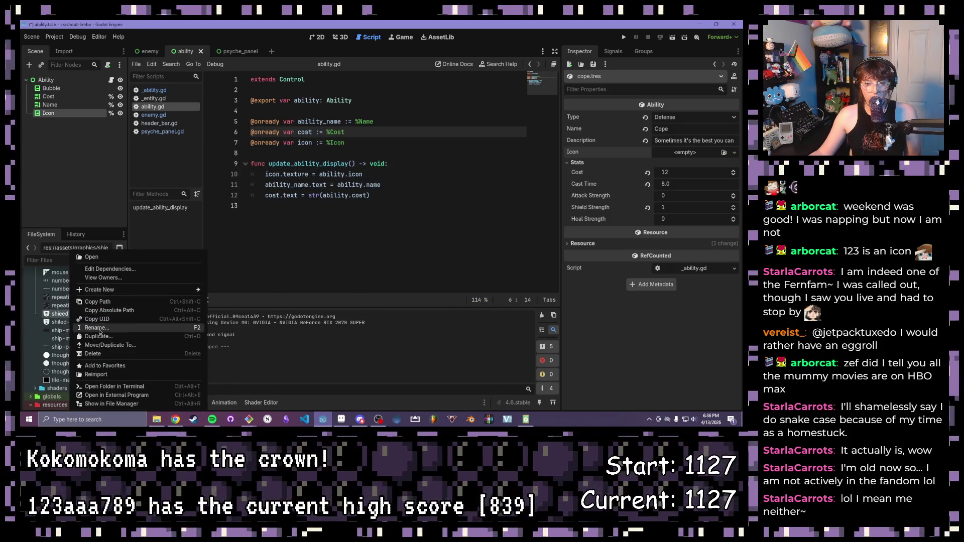
click(118, 331)
text(shield)
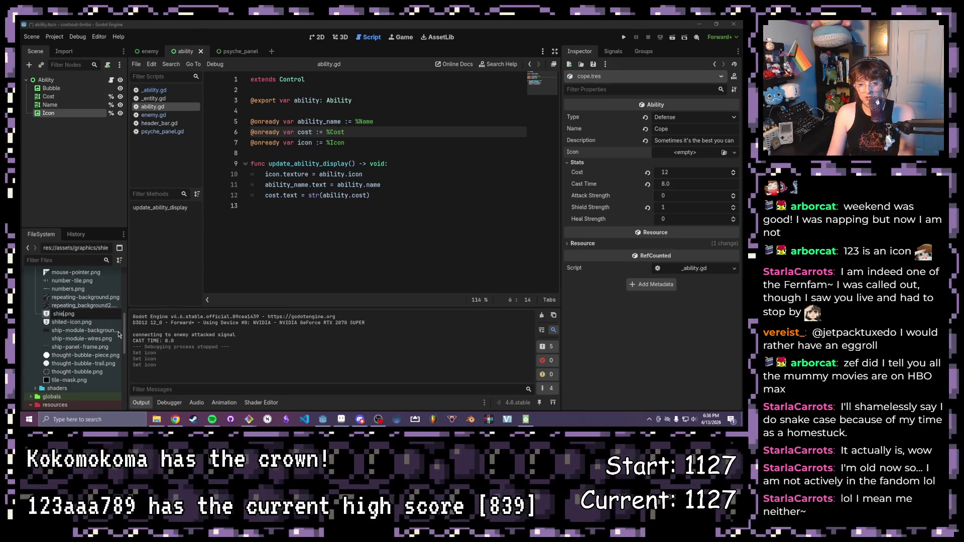
text(_icon)
key(Return)
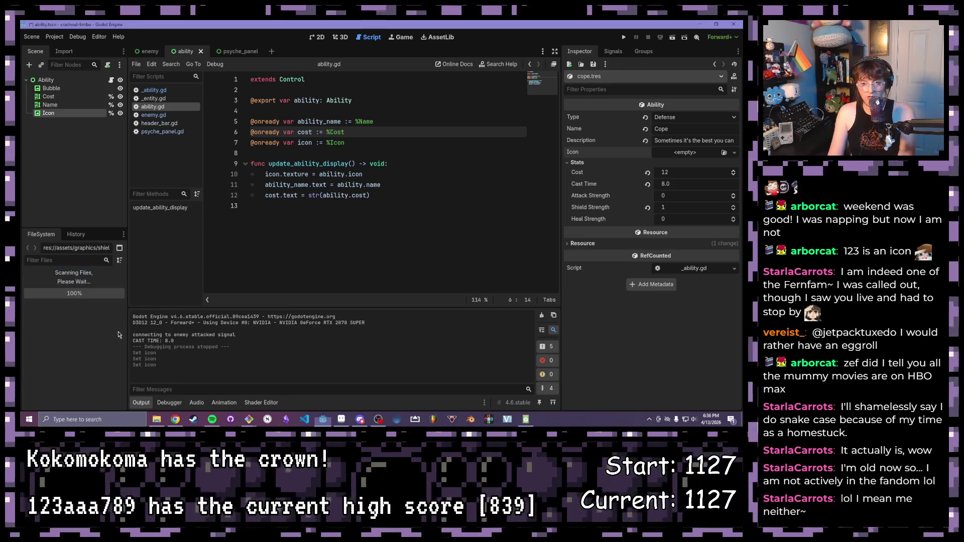
right_click(84, 314)
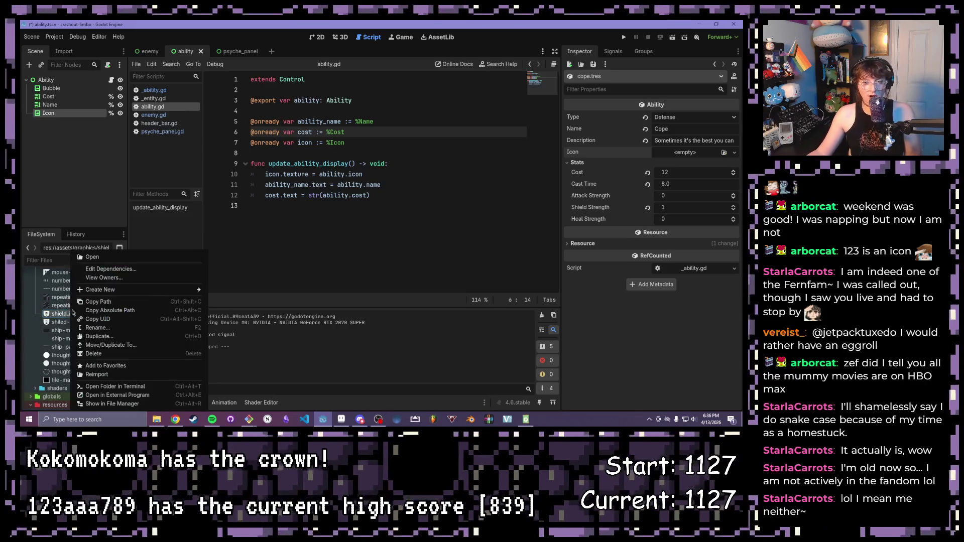
key(Escape)
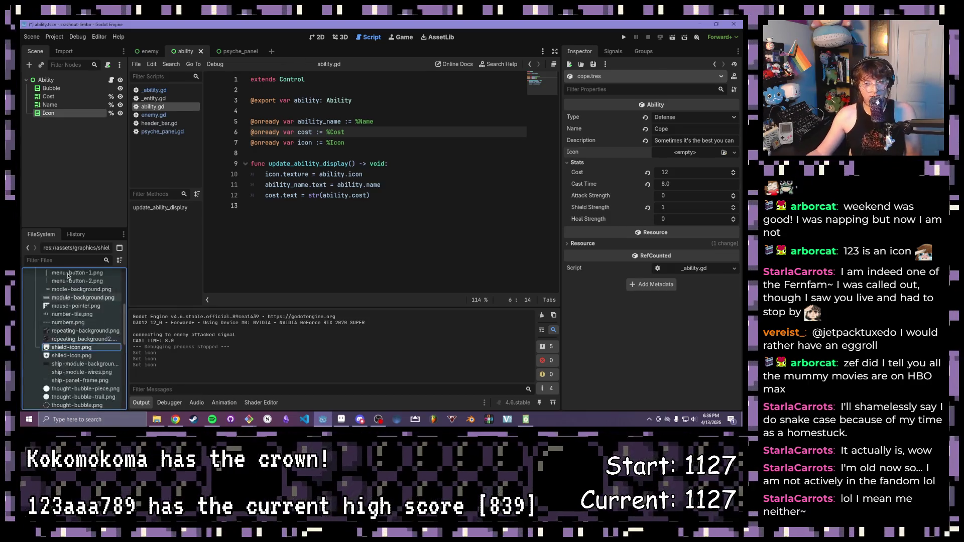
right_click(71, 318)
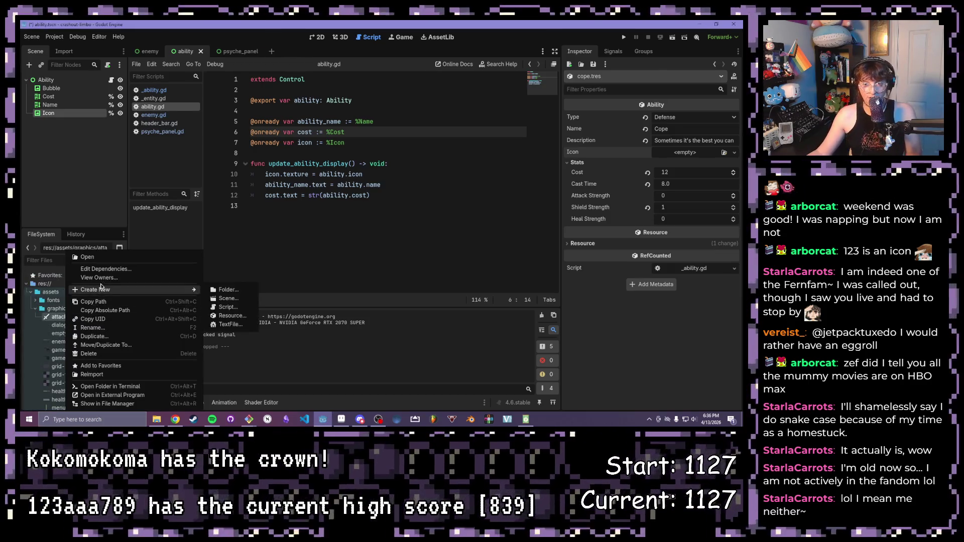
click(94, 328)
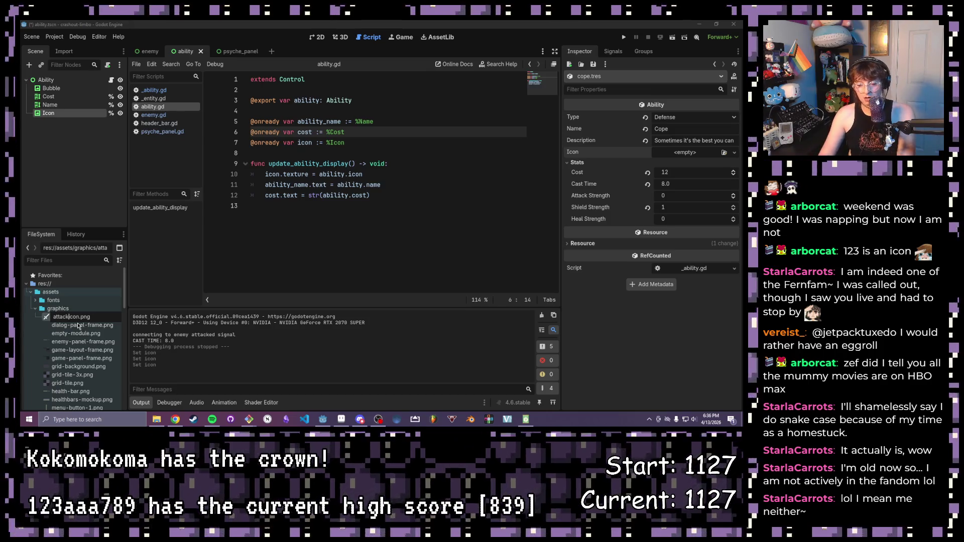
text(-)
key(Return)
scroll(68, 332, down, 4)
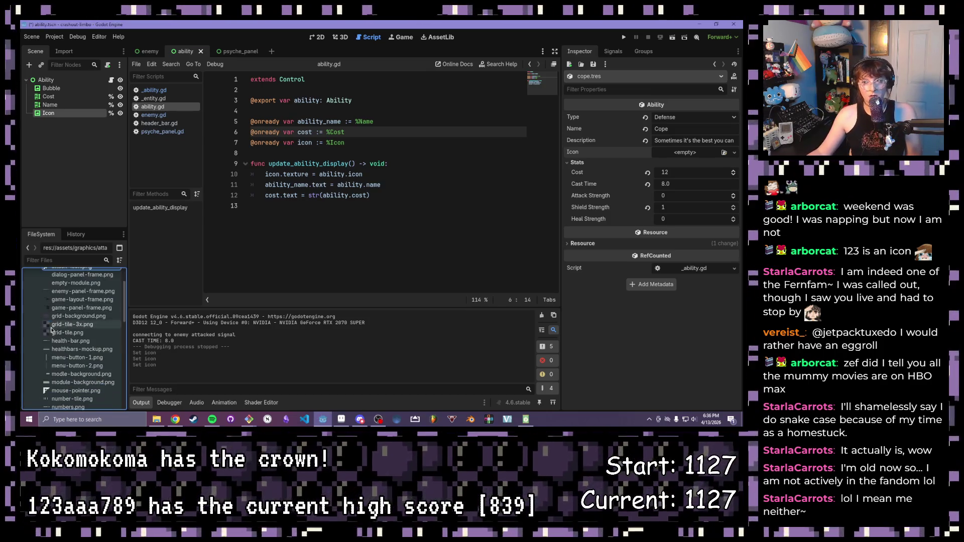
scroll(68, 323, down, 4)
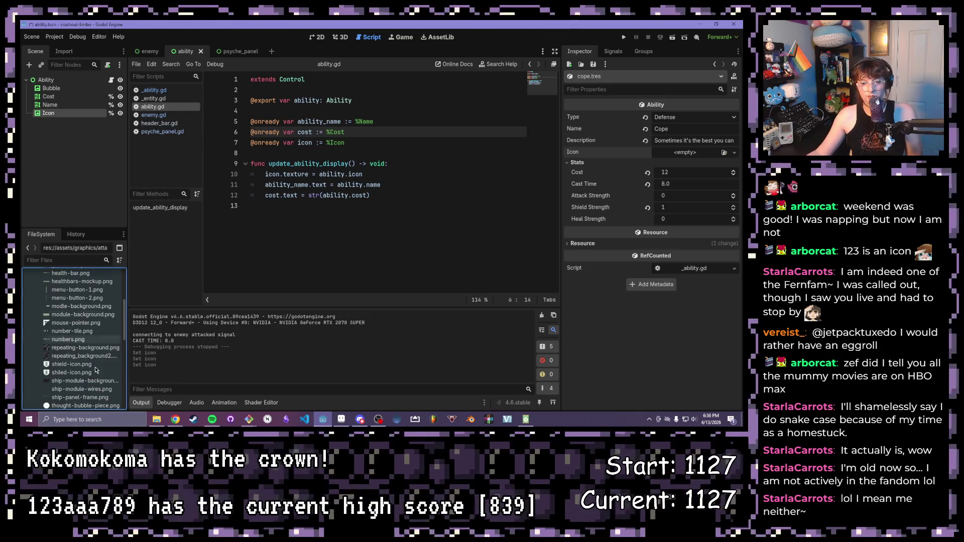
scroll(95, 368, down, 4)
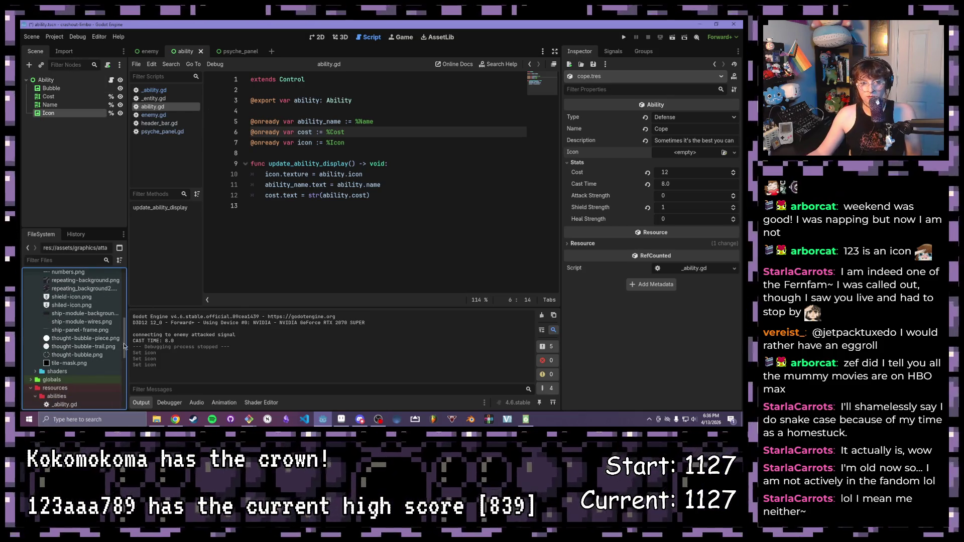
scroll(82, 323, up, 8)
scroll(75, 317, down, 3)
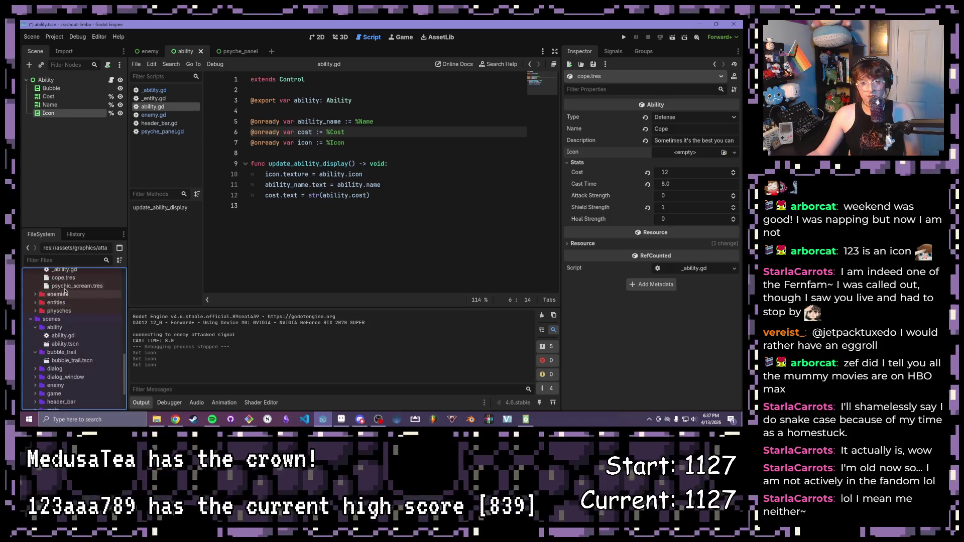
click(59, 296)
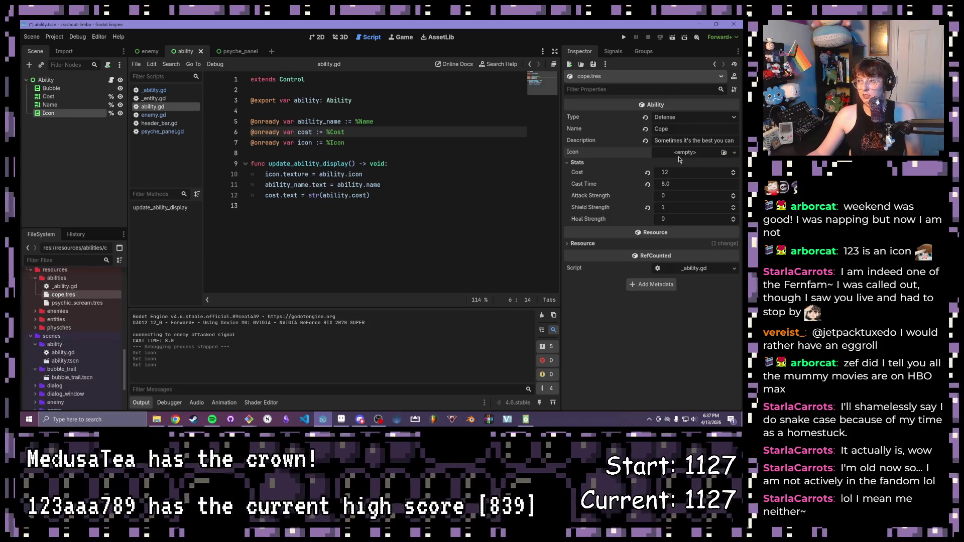
Step: Assign shield-icon.png as Cope's Icon texture and open psychic_scream.tres
click(724, 152)
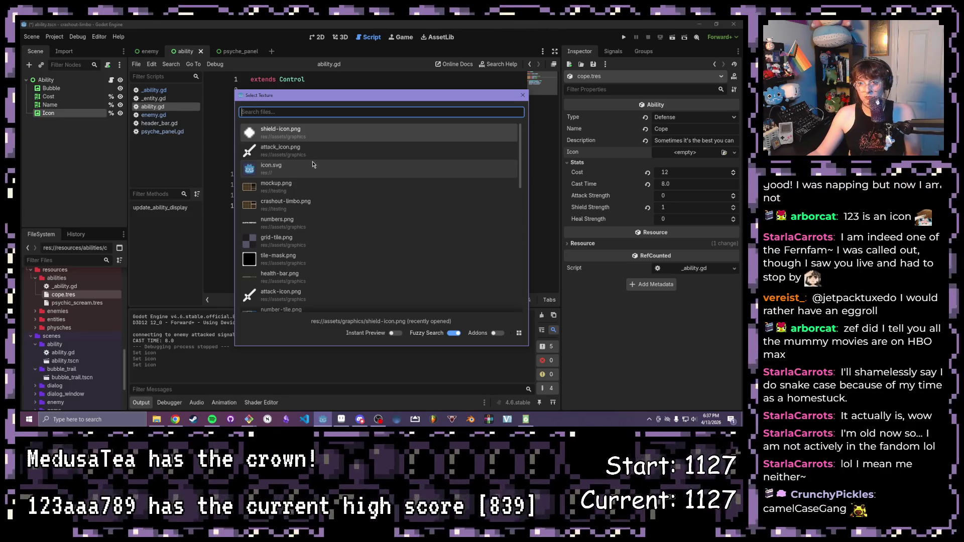
double_click(312, 162)
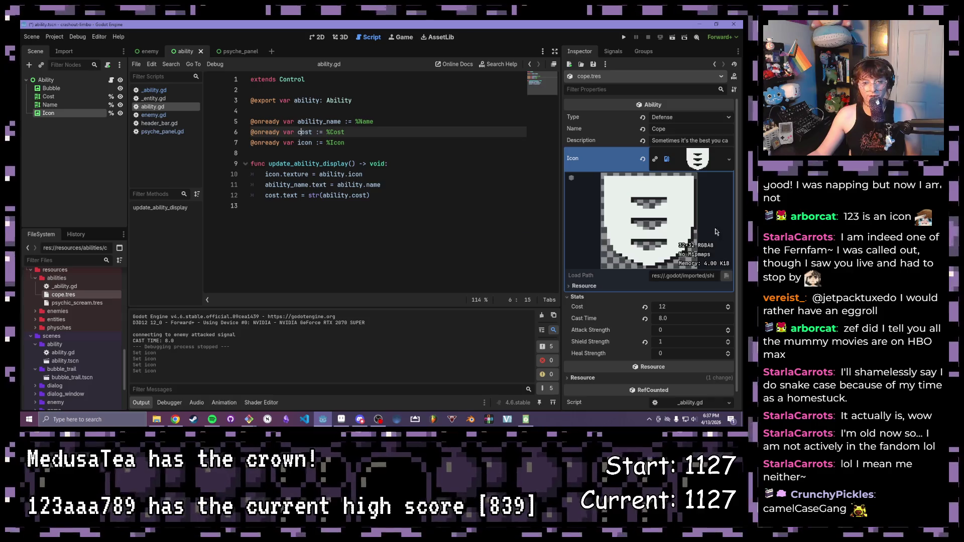
double_click(76, 303)
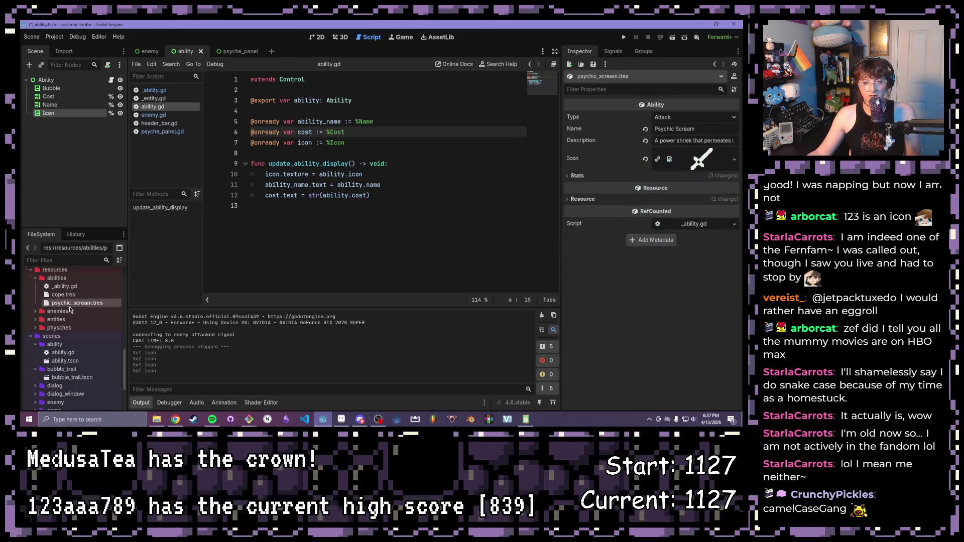
Step: Run the game to confirm both ability bubbles show their icons, then stop it
click(624, 36)
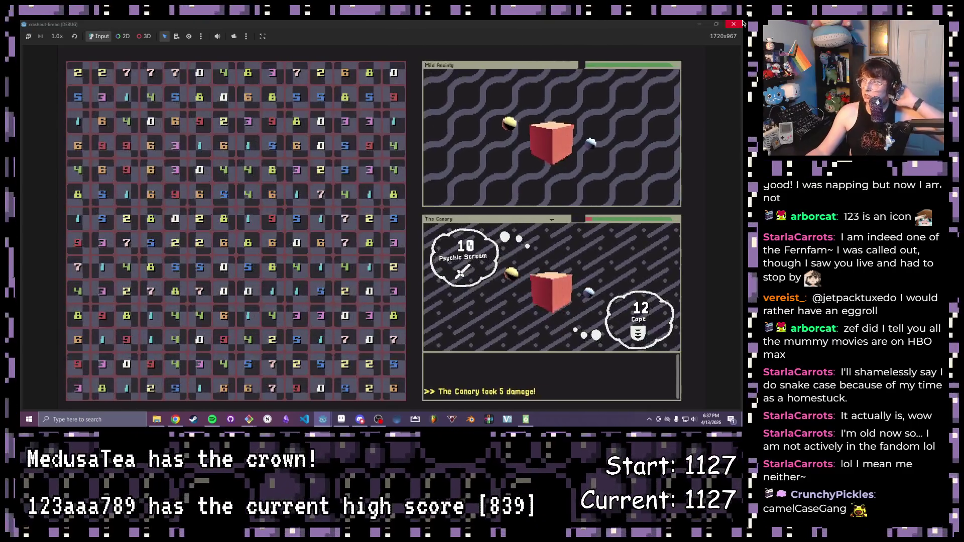
key(F8)
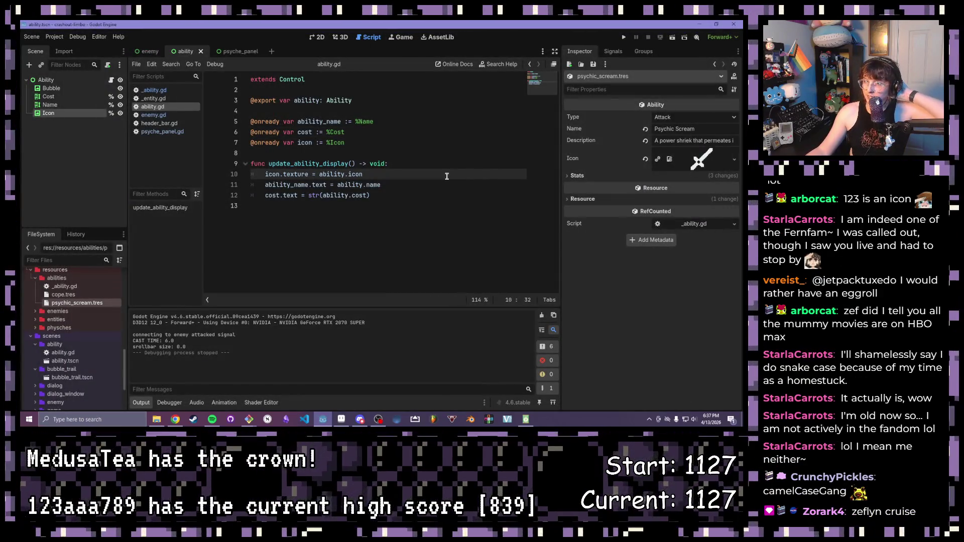
scroll(75, 324, down, 3)
click(38, 352)
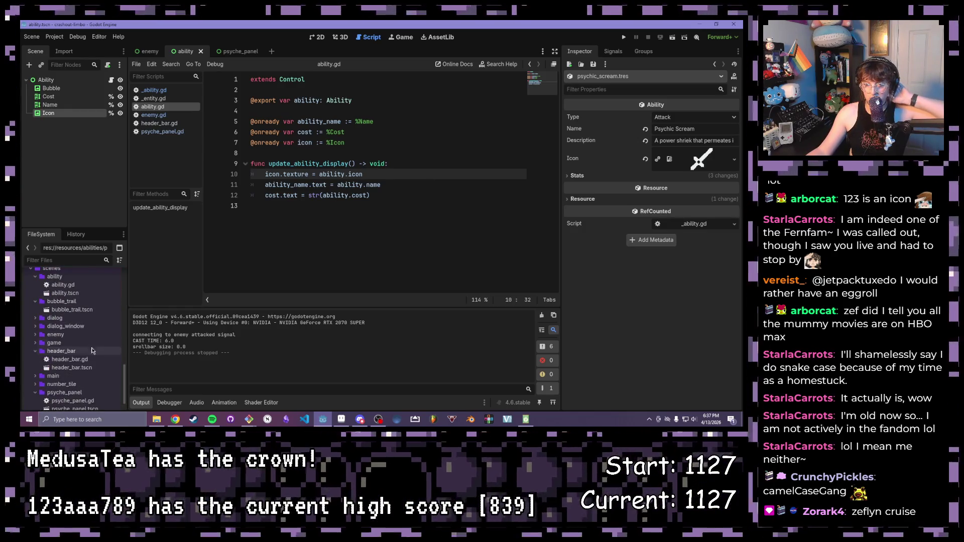
Step: Open header_bar.tscn, select Shield1 and view the scene centered in the 2D workspace
double_click(72, 368)
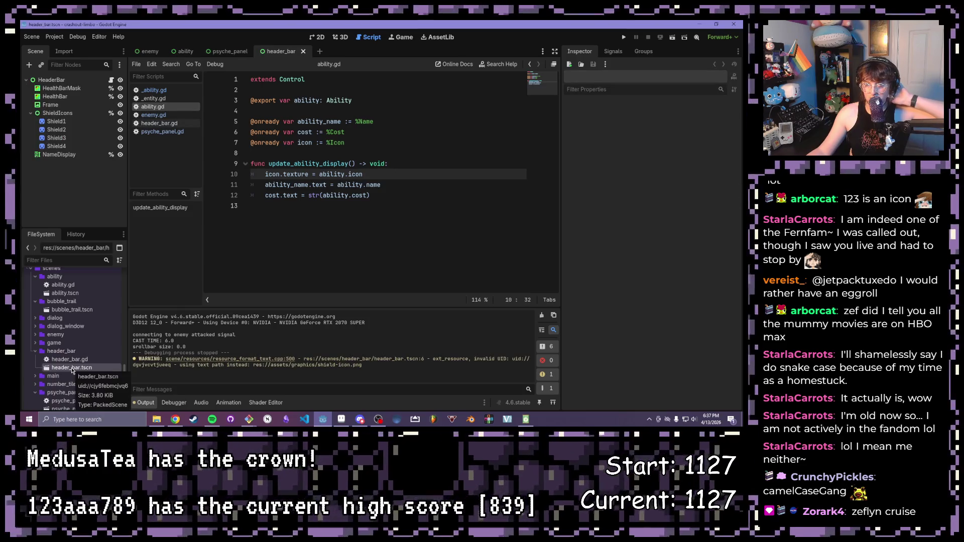
click(55, 121)
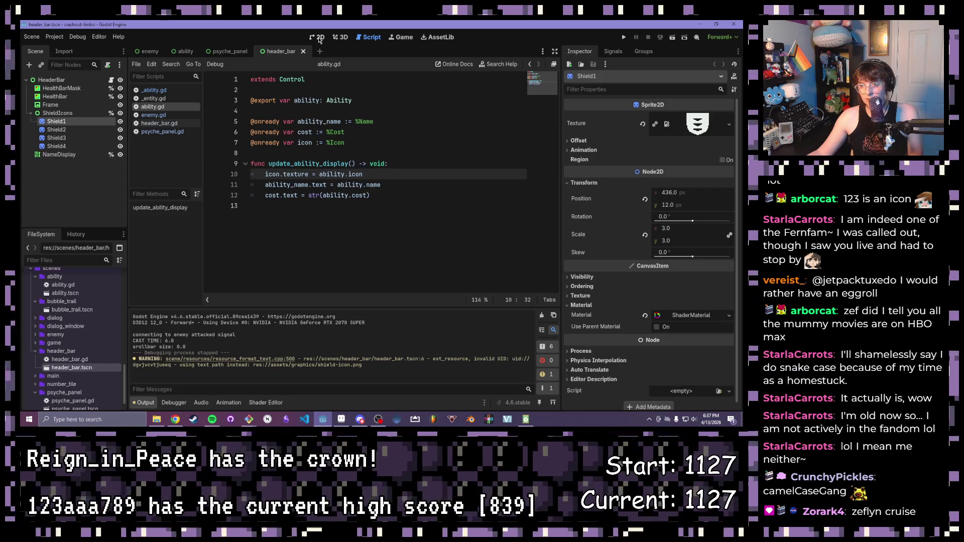
click(221, 52)
click(287, 51)
click(320, 37)
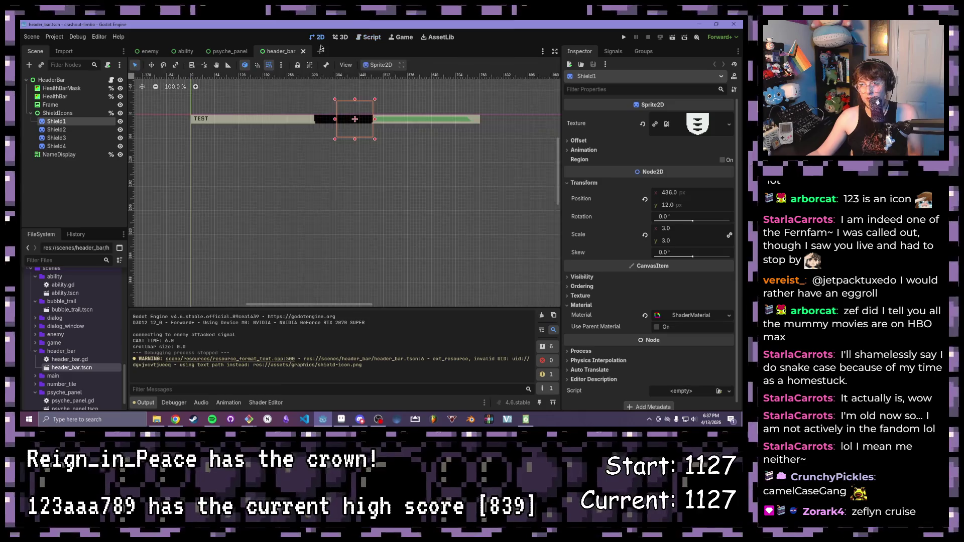
scroll(332, 166, up, 3)
drag(332, 167, 332, 226)
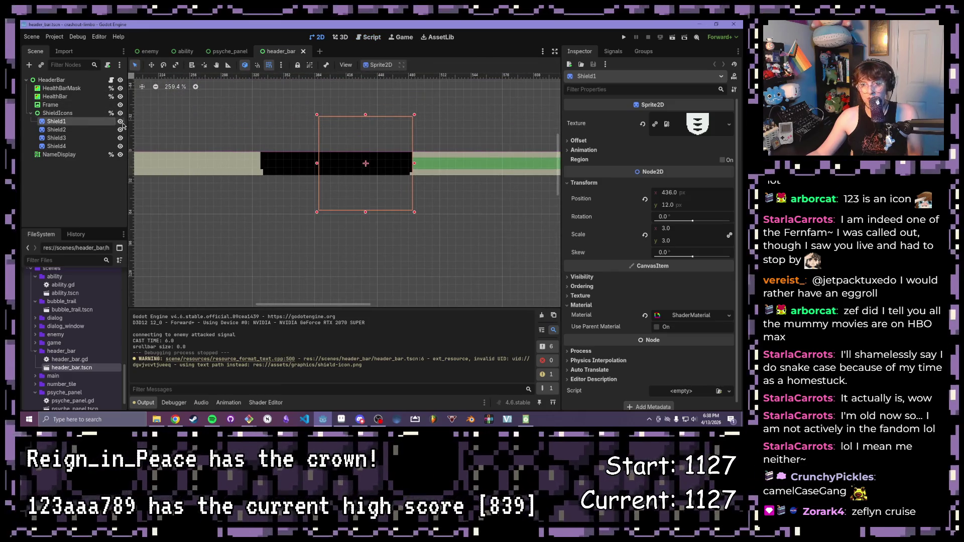
Step: Toggle the shield sprites' visibility off and on to see what Shield1 draws
click(119, 122)
click(121, 130)
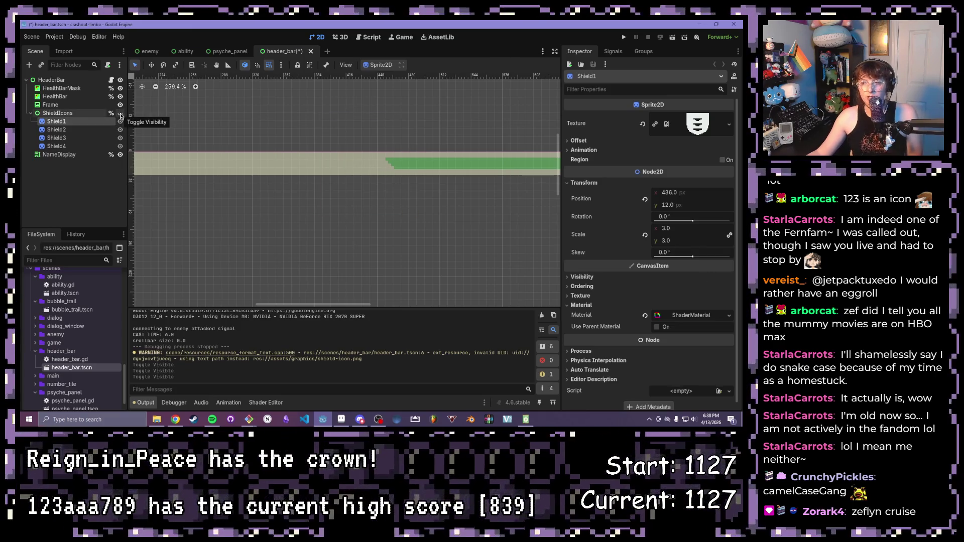
click(121, 114)
scroll(346, 158, down, 2)
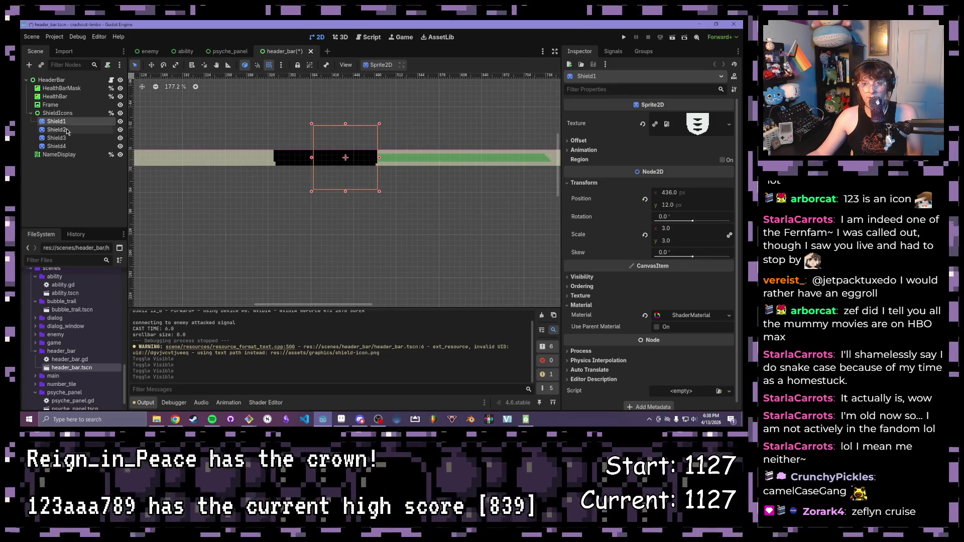
scroll(646, 260, down, 1)
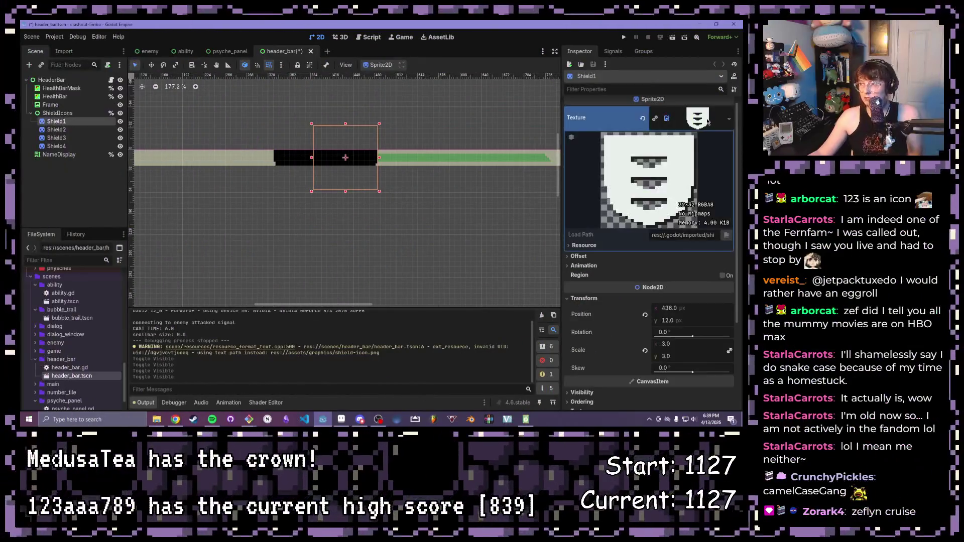
click(730, 121)
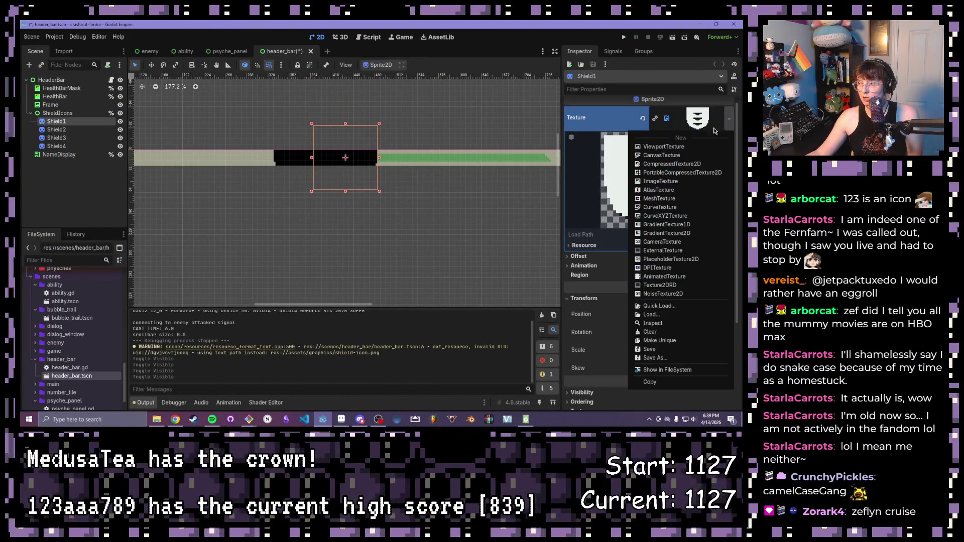
Step: Clear the existing texture from Shield1 and from Shield2 through Shield4
click(663, 333)
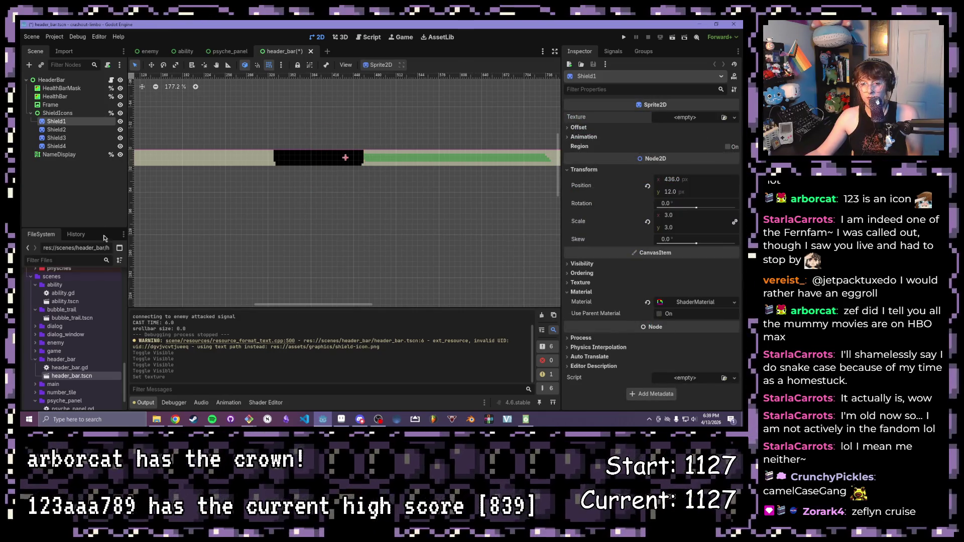
scroll(61, 362, up, 3)
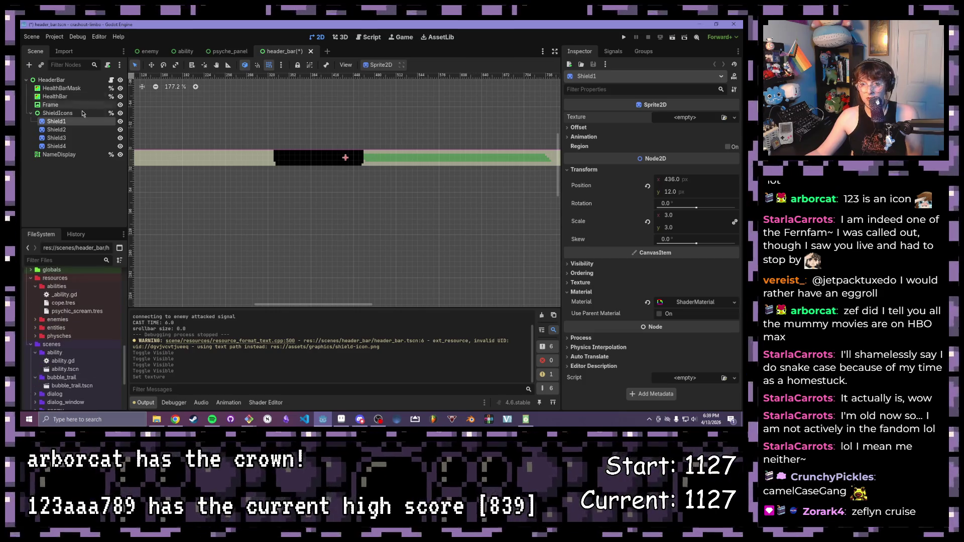
click(57, 130)
shift+click(56, 147)
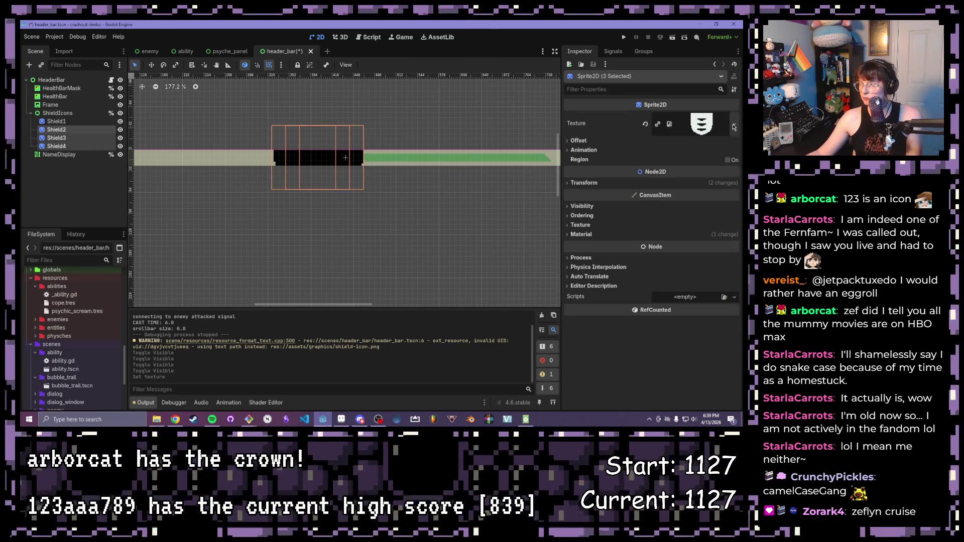
click(734, 123)
click(664, 336)
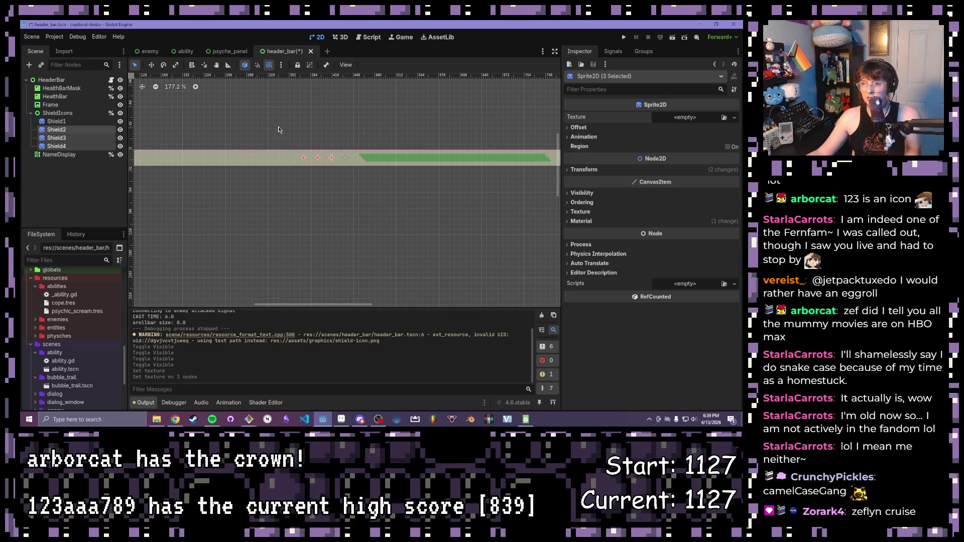
Step: Set shield_display.png as the texture of all four shield sprites at once
shift+click(57, 121)
scroll(67, 332, up, 3)
scroll(57, 342, down, 5)
scroll(57, 343, down, 3)
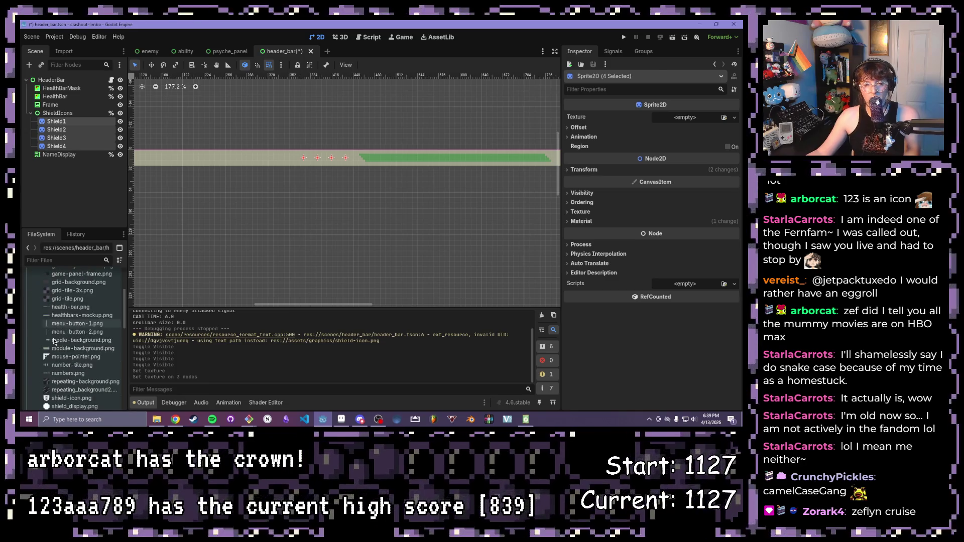
drag(74, 390, 682, 120)
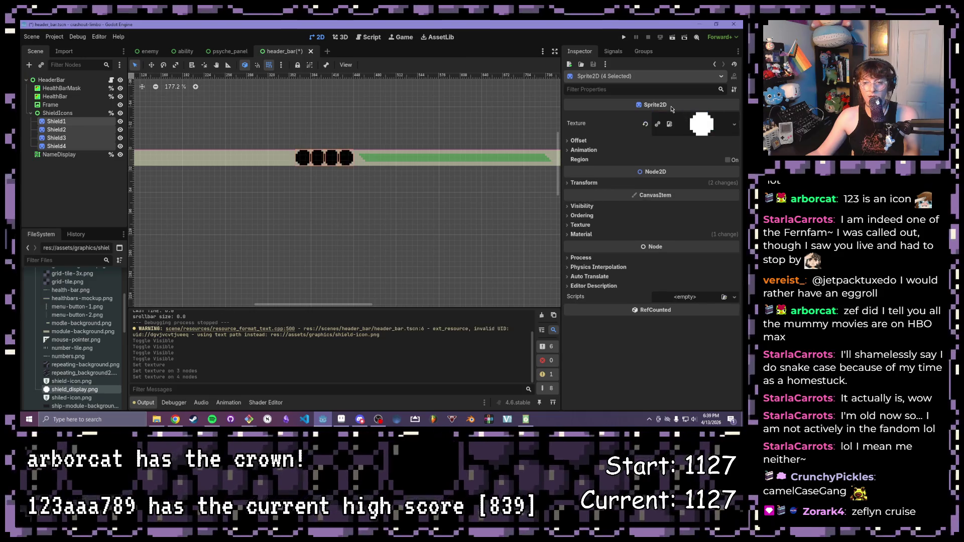
scroll(311, 183, up, 4)
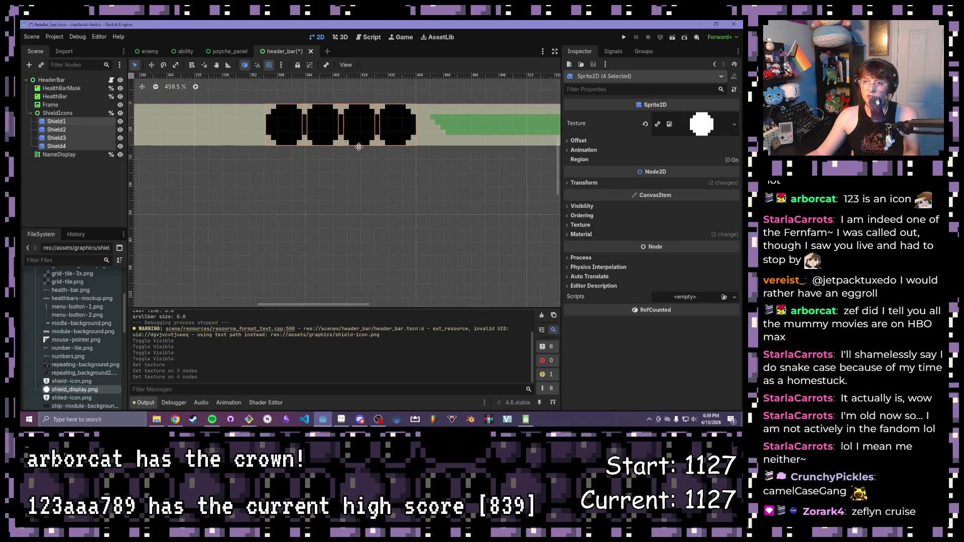
scroll(316, 158, up, 3)
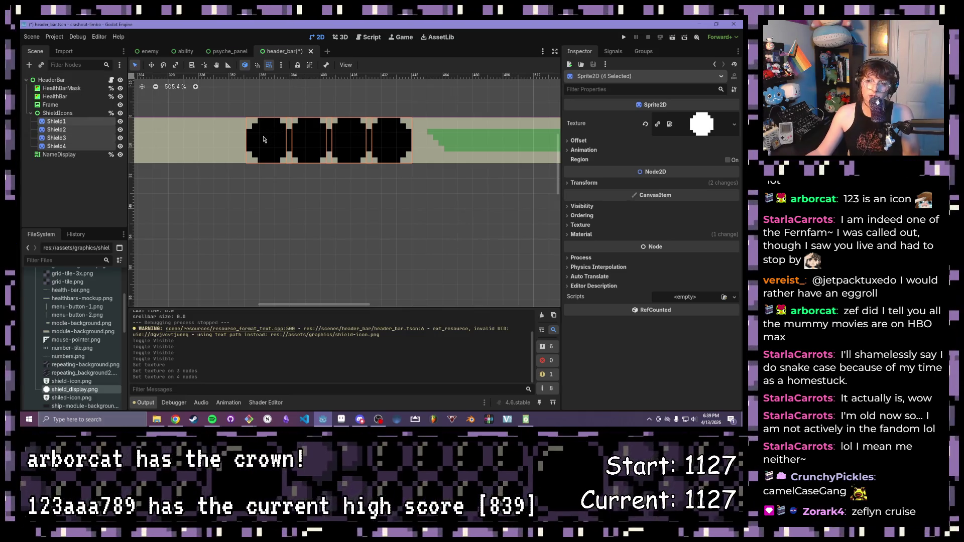
click(83, 123)
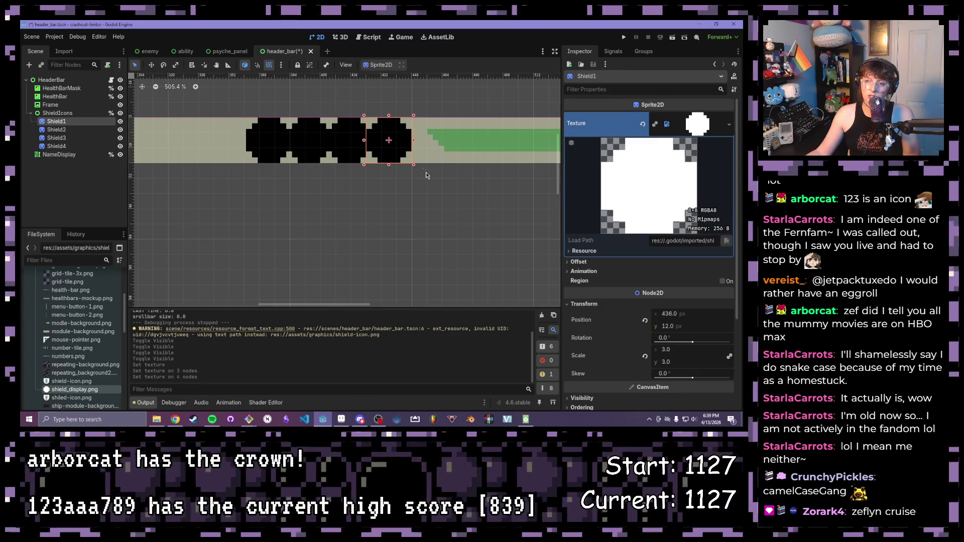
Step: Resize Shield1 by its canvas handles and inspect Shield2's settings
mouse_move(413, 165)
mouse_down()
mouse_move(402, 149)
mouse_move(408, 156)
mouse_up()
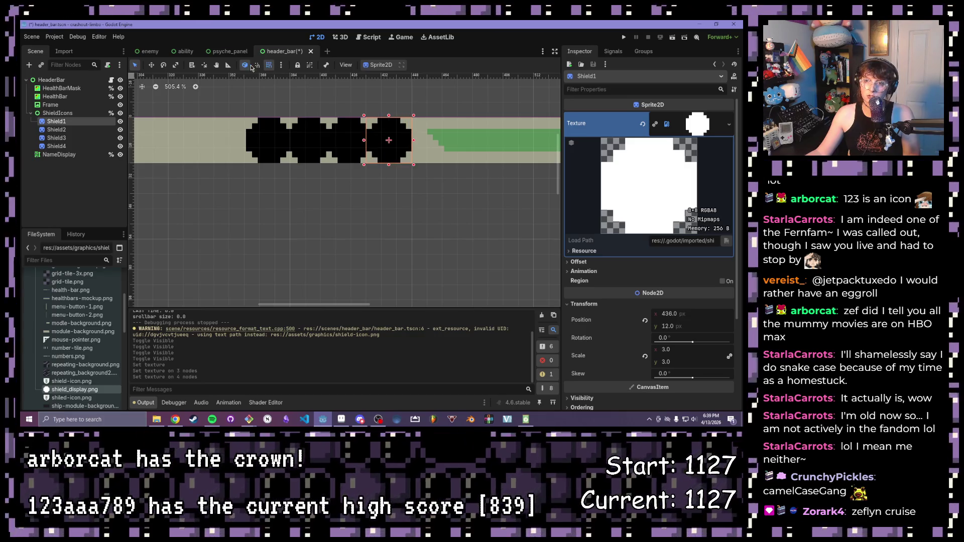
drag(413, 165, 410, 161)
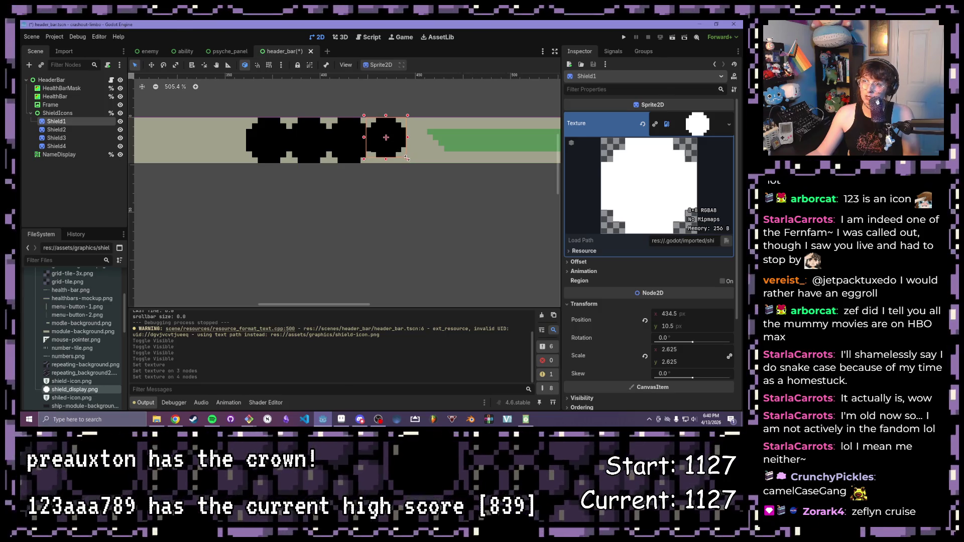
drag(405, 157, 394, 138)
scroll(399, 151, up, 3)
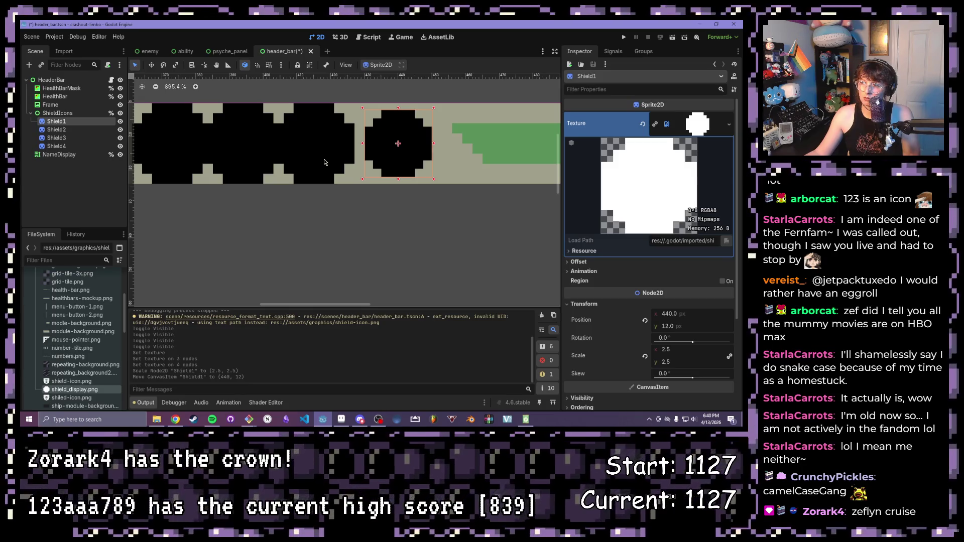
click(351, 165)
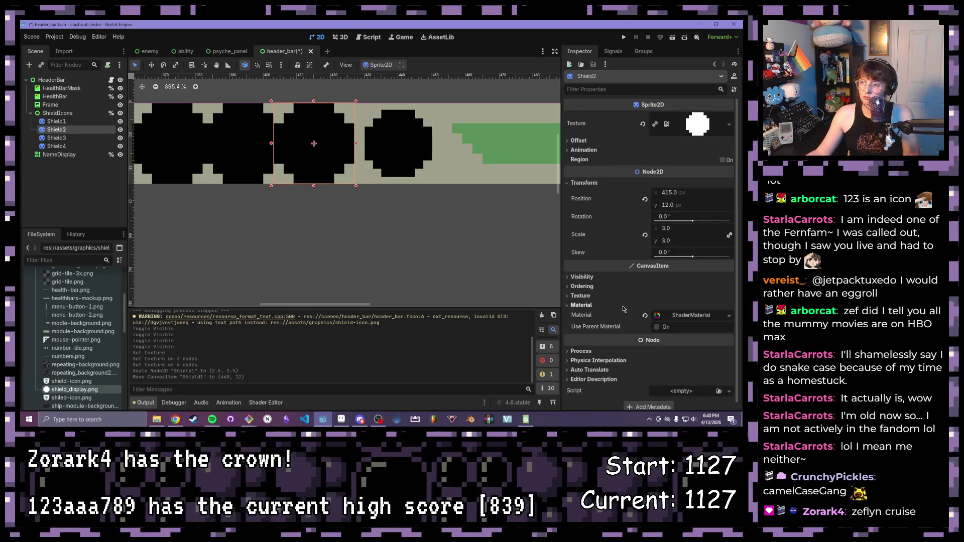
click(580, 296)
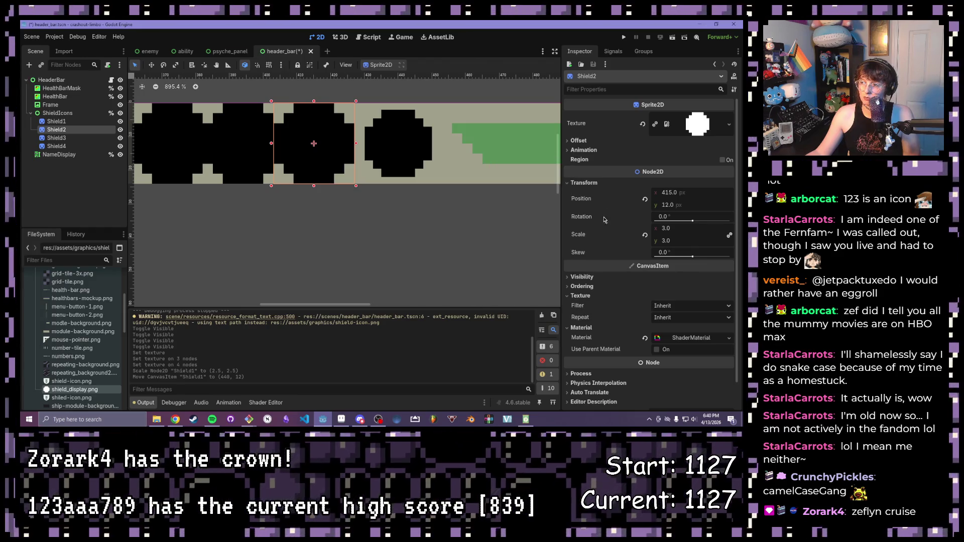
scroll(588, 192, down, 1)
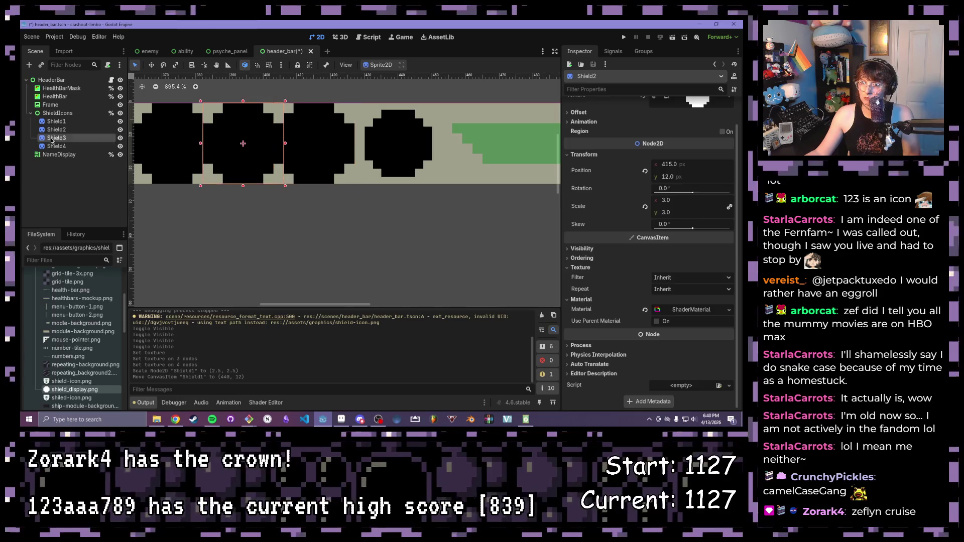
click(57, 122)
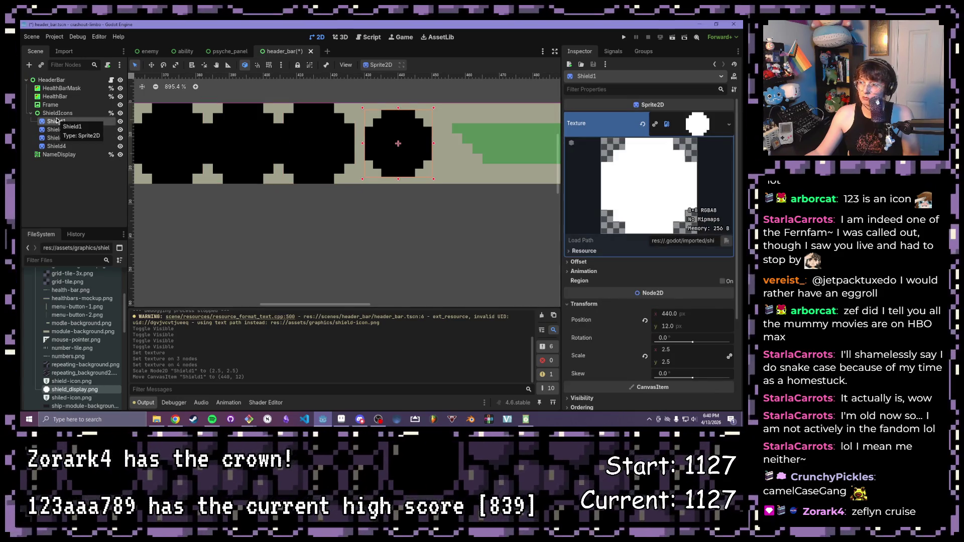
Step: Set Transform scale 2.5 on Shield2, then on Shield3 and Shield4 together
click(62, 130)
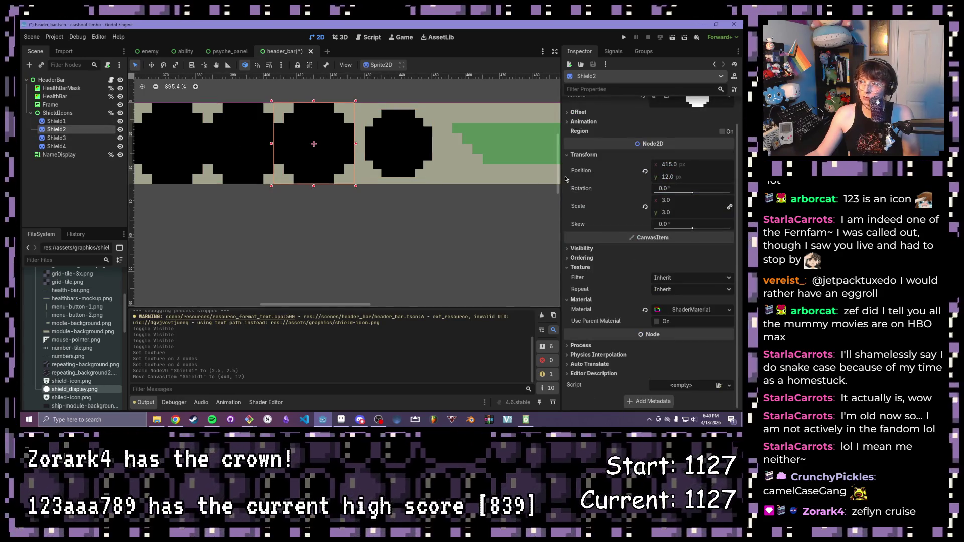
scroll(609, 173, up, 2)
click(691, 230)
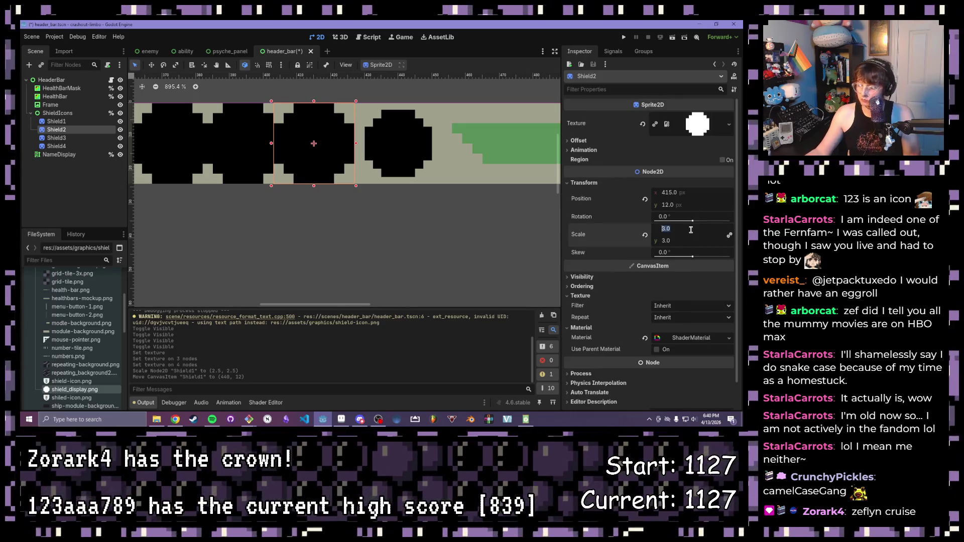
text(2.5)
key(Return)
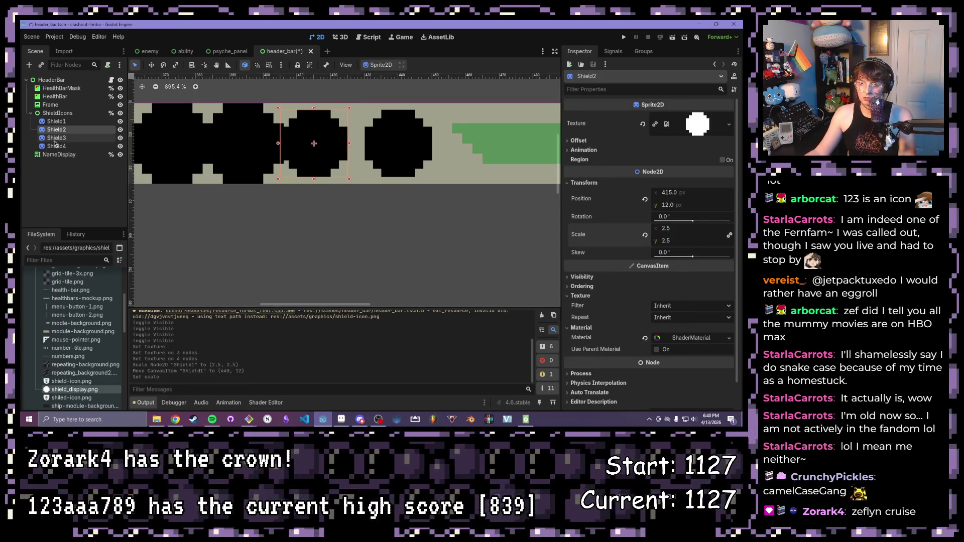
shift+click(56, 146)
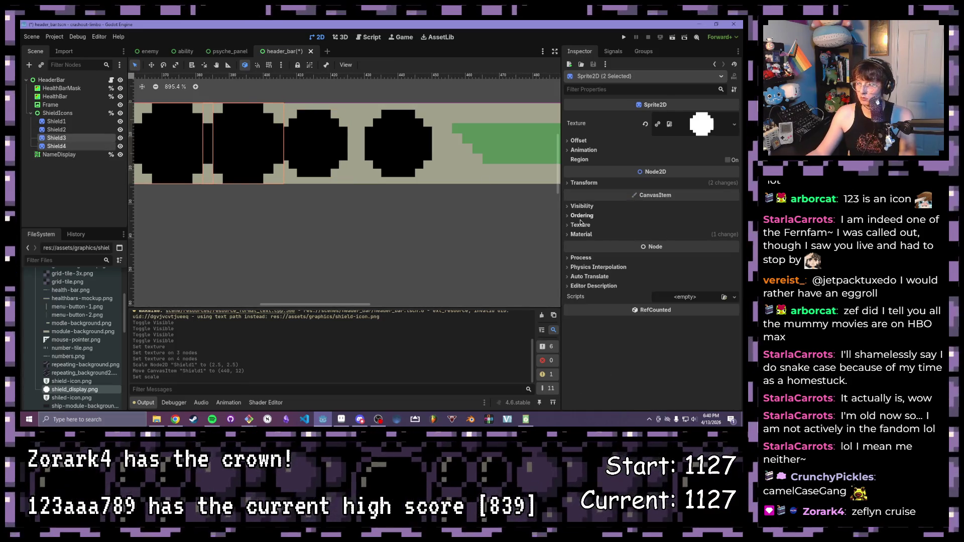
click(584, 182)
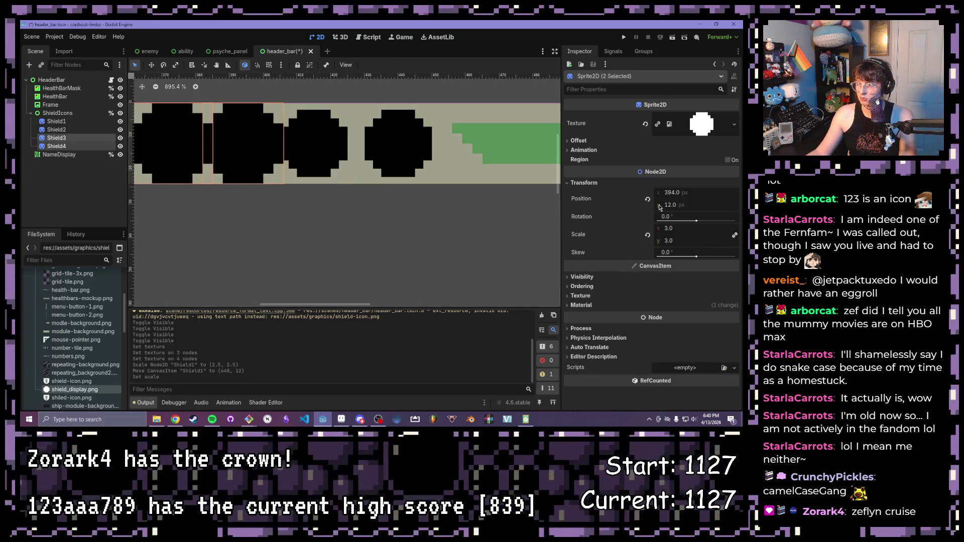
click(689, 229)
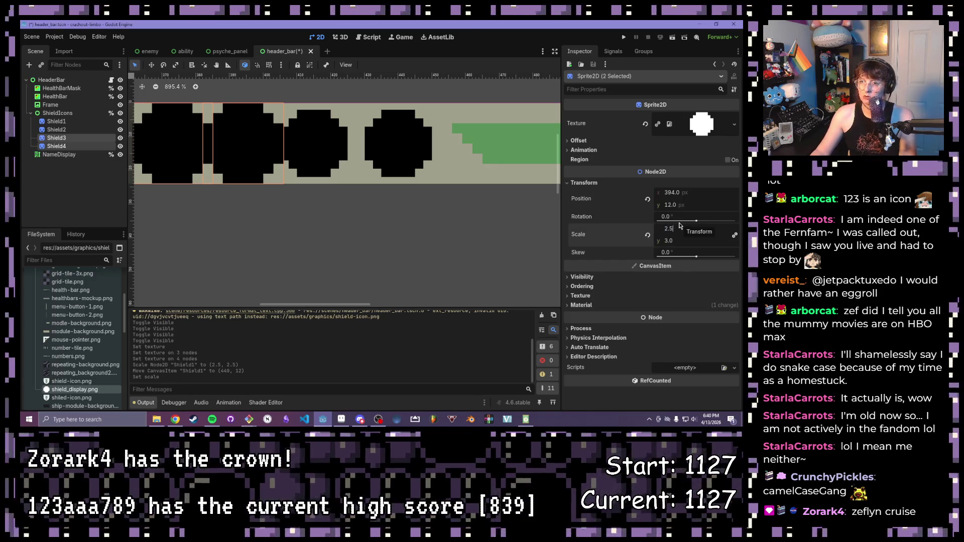
key(Return)
Step: Drag the first three shield icons right to start closing the gaps between them
click(399, 139)
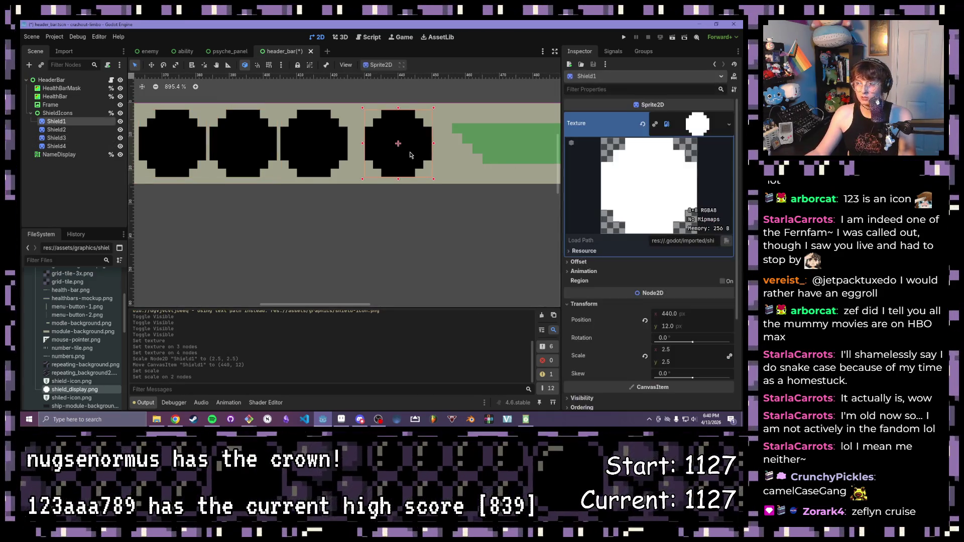
drag(400, 143, 433, 150)
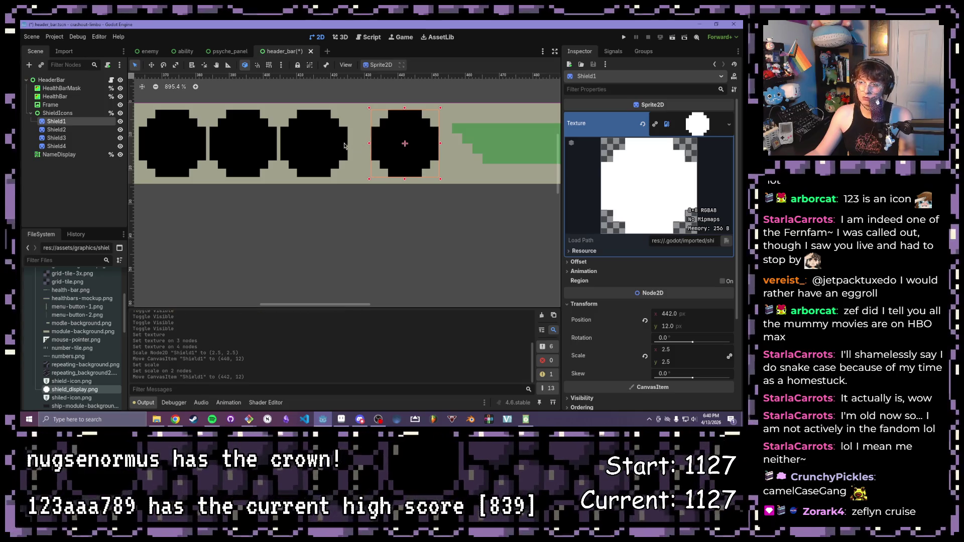
click(314, 145)
drag(297, 142, 319, 141)
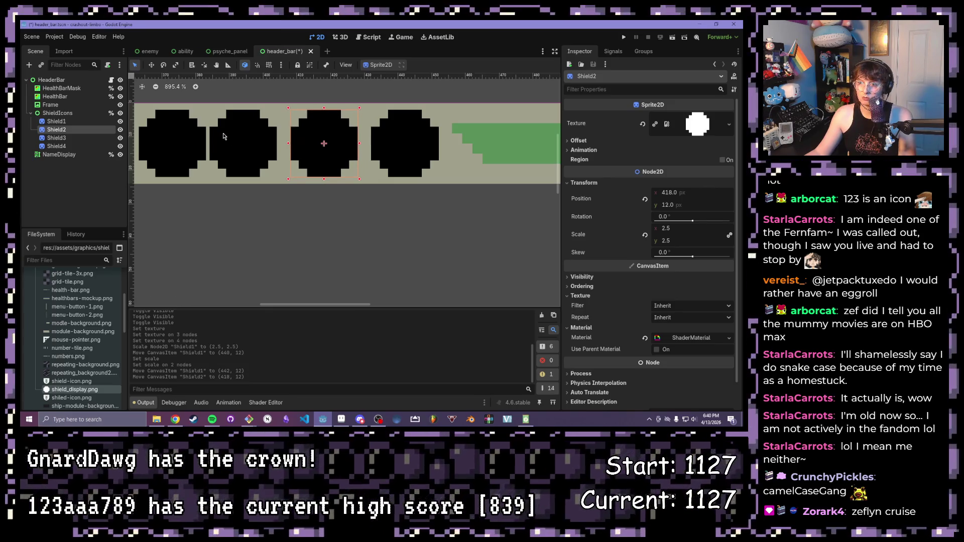
drag(244, 142, 244, 142)
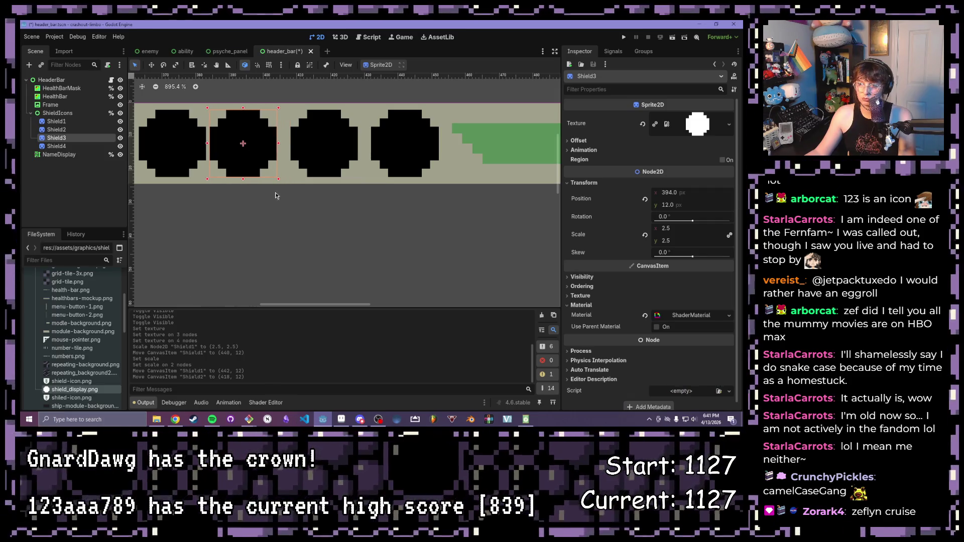
scroll(294, 151, right, 4)
click(308, 149)
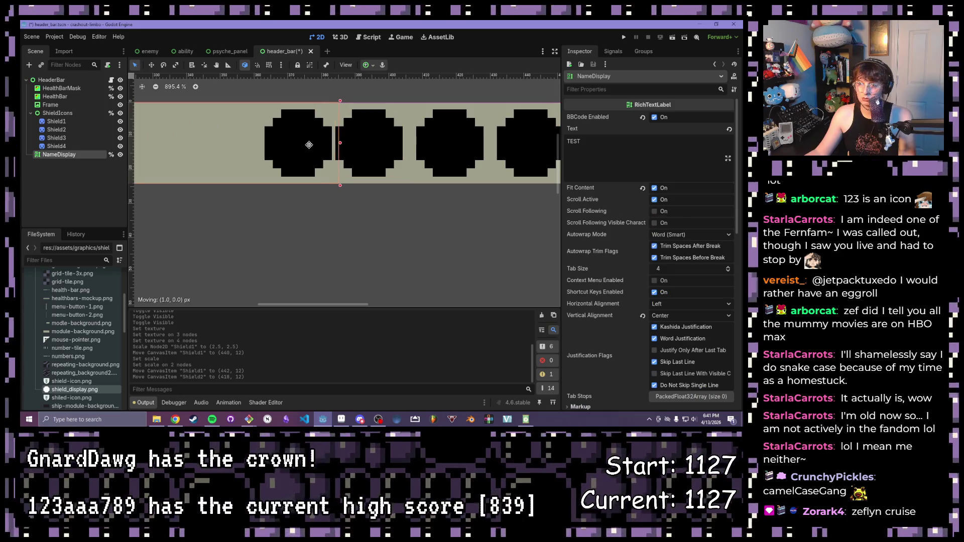
Step: Move Shield2 to x 418 in line with the first shield
click(65, 145)
click(315, 150)
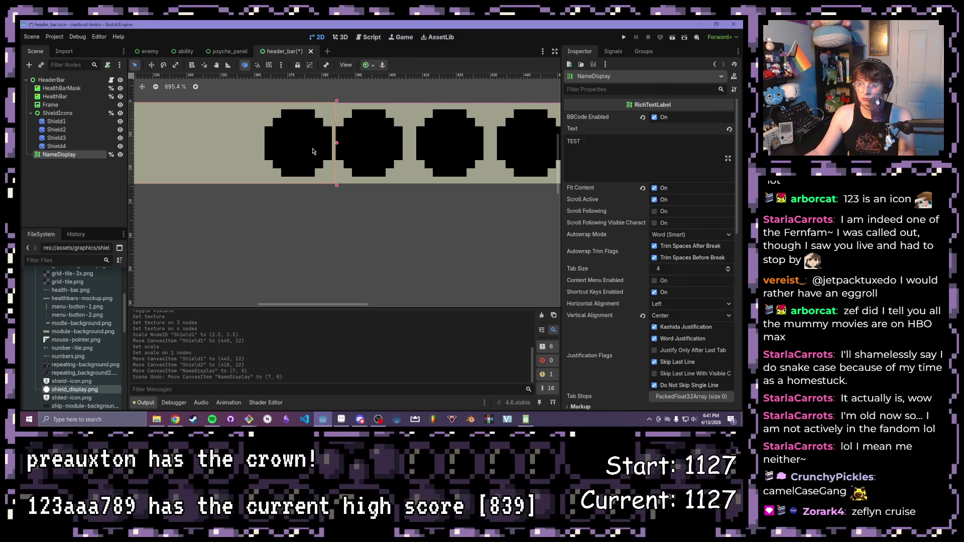
scroll(429, 154, down, 2)
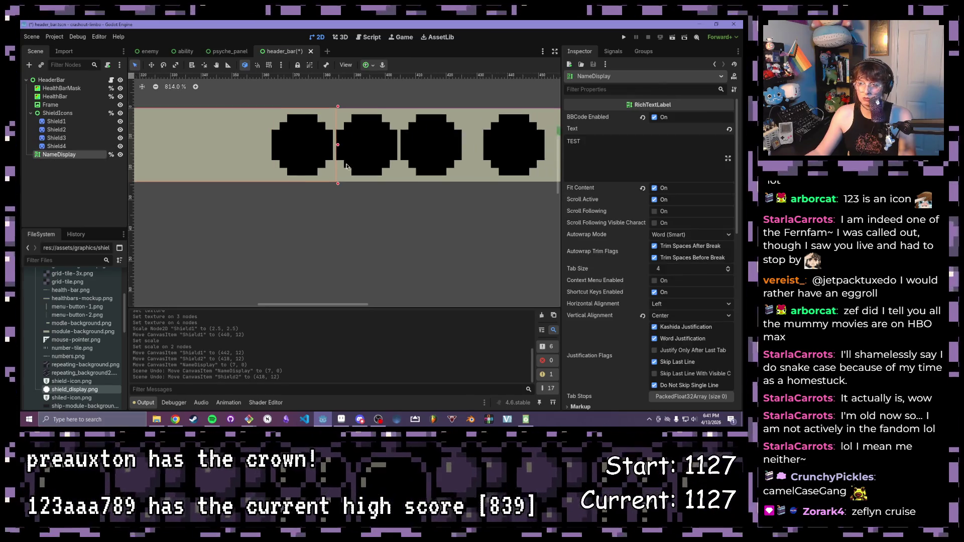
click(504, 153)
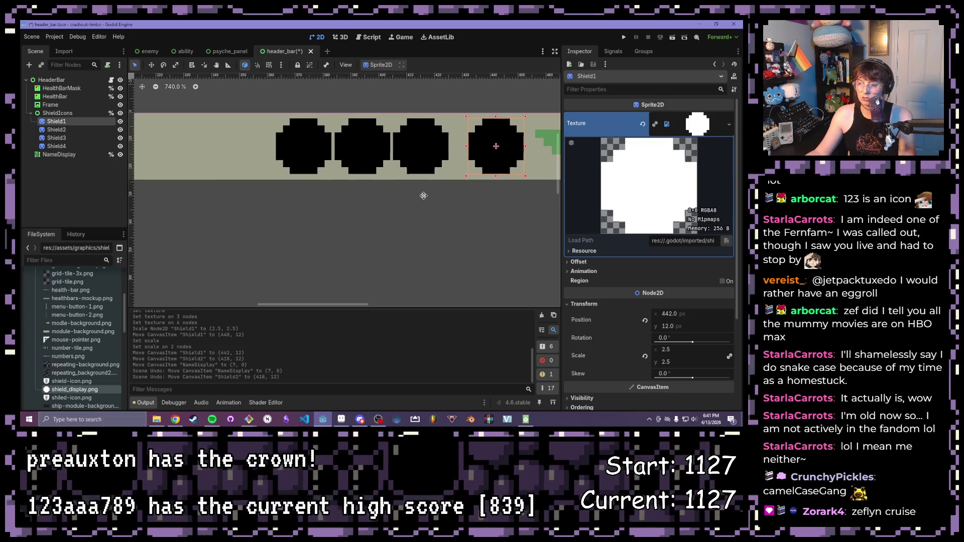
scroll(430, 196, up, 1)
click(301, 147)
drag(301, 147, 325, 140)
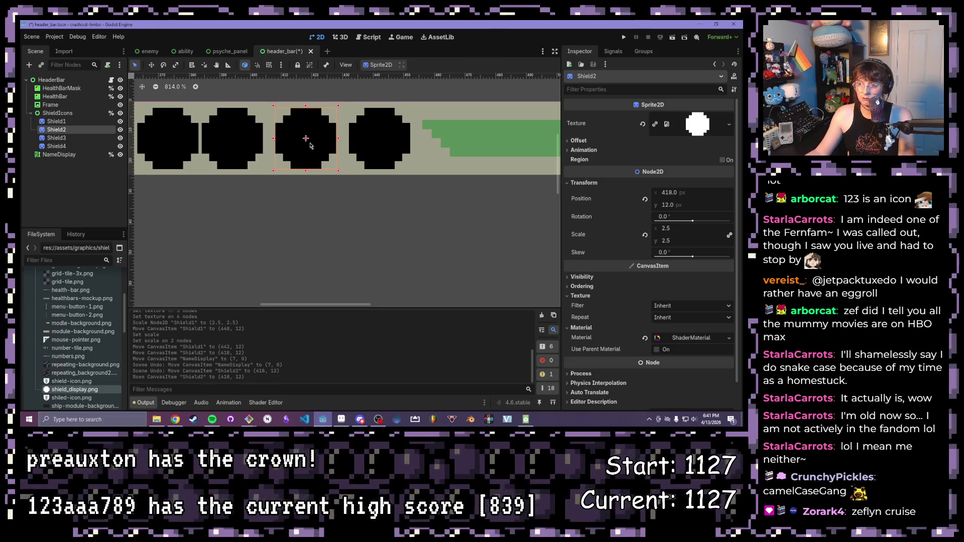
Step: Nudge Shield3 to 394 and Shield4 to about 370 for even spacing, then launch the game
click(236, 138)
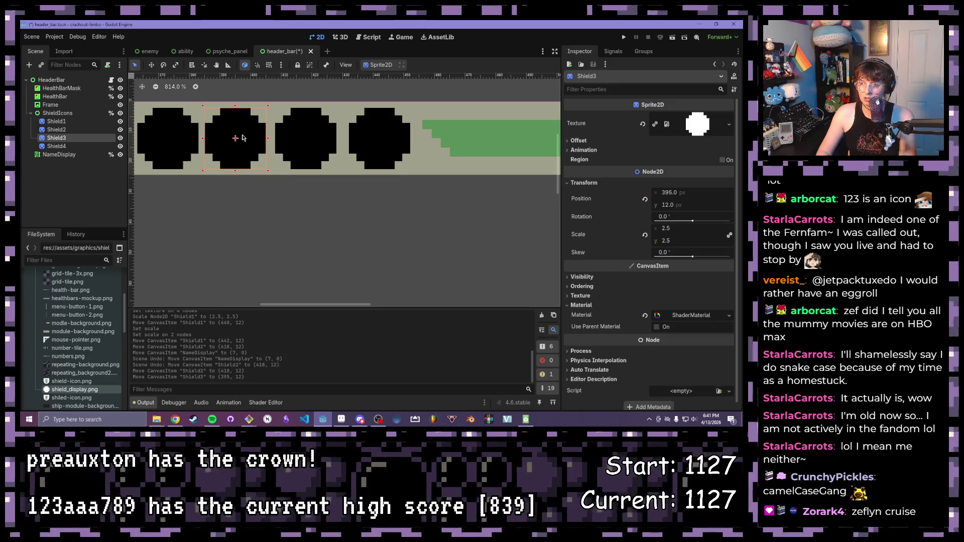
key(Right)
key(Right)
key(Left)
key(Left)
key(Left)
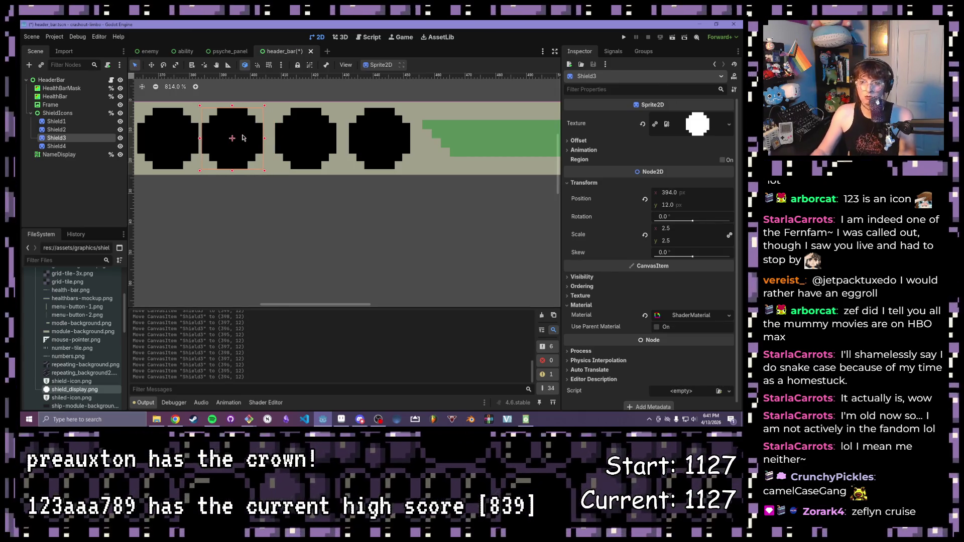
drag(200, 200, 260, 210)
click(260, 155)
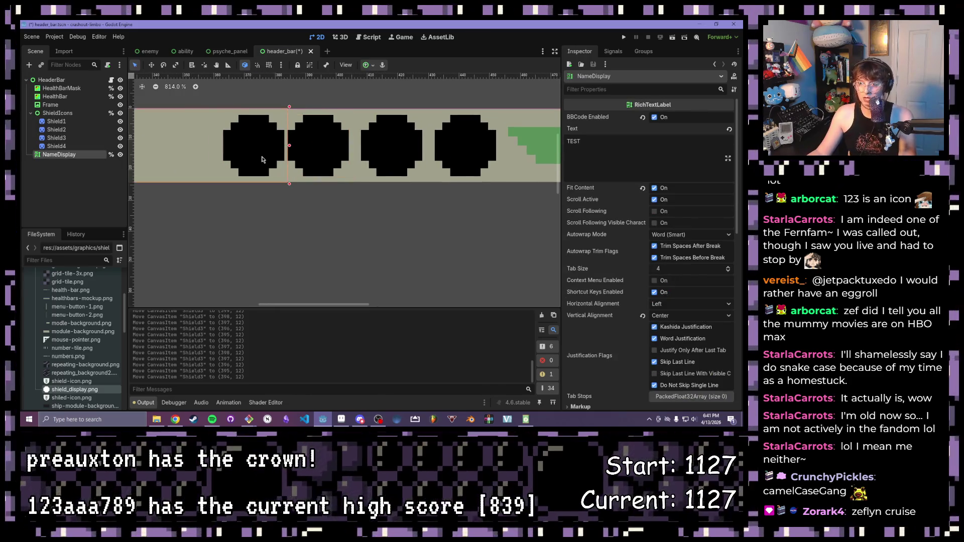
click(57, 145)
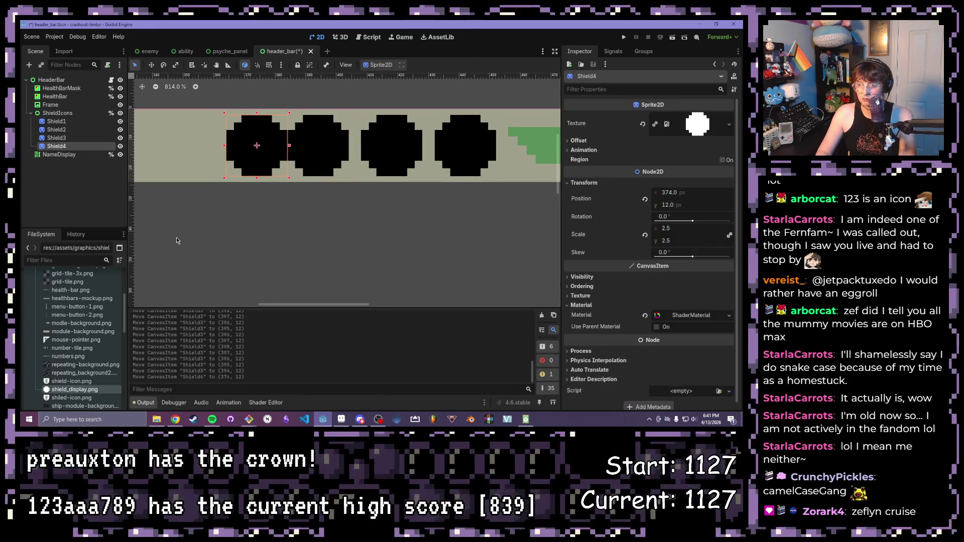
key(Left)
key(Left)
key(Left)
click(233, 271)
scroll(217, 180, down, 3)
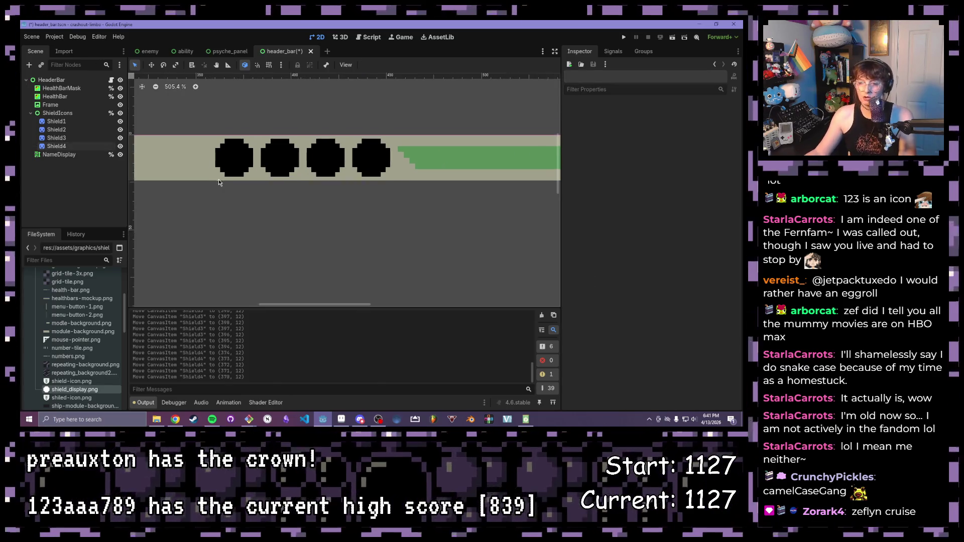
scroll(217, 180, down, 2)
scroll(308, 165, down, 3)
scroll(309, 165, down, 3)
scroll(312, 163, down, 2)
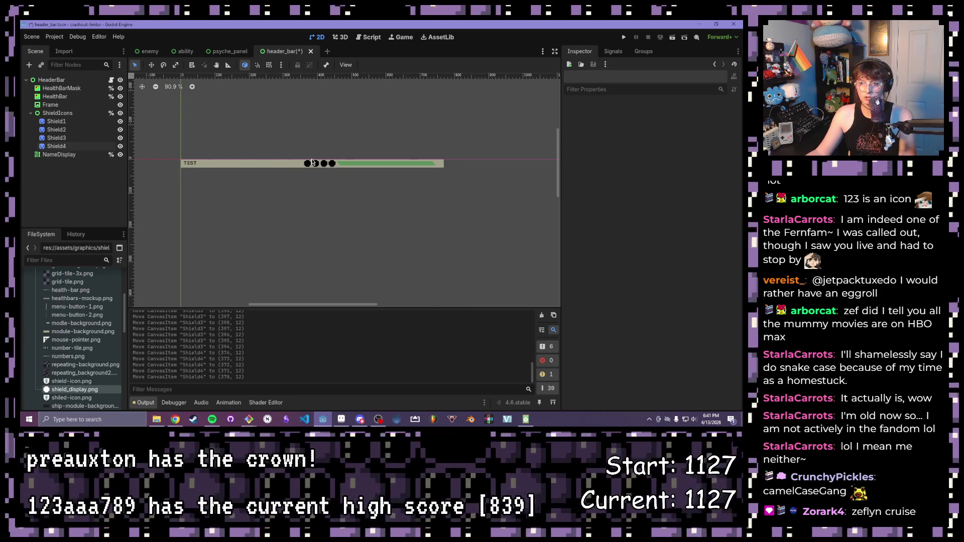
scroll(314, 162, up, 3)
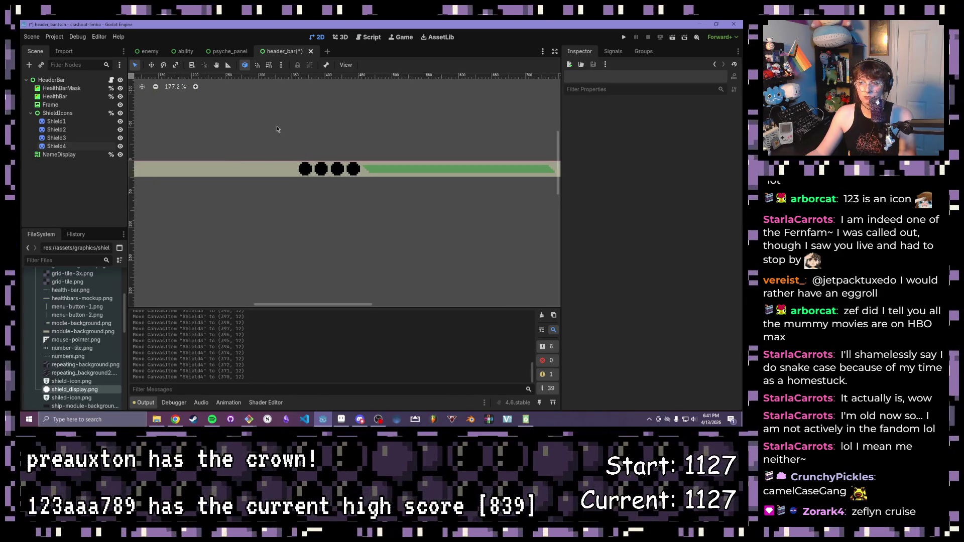
click(624, 36)
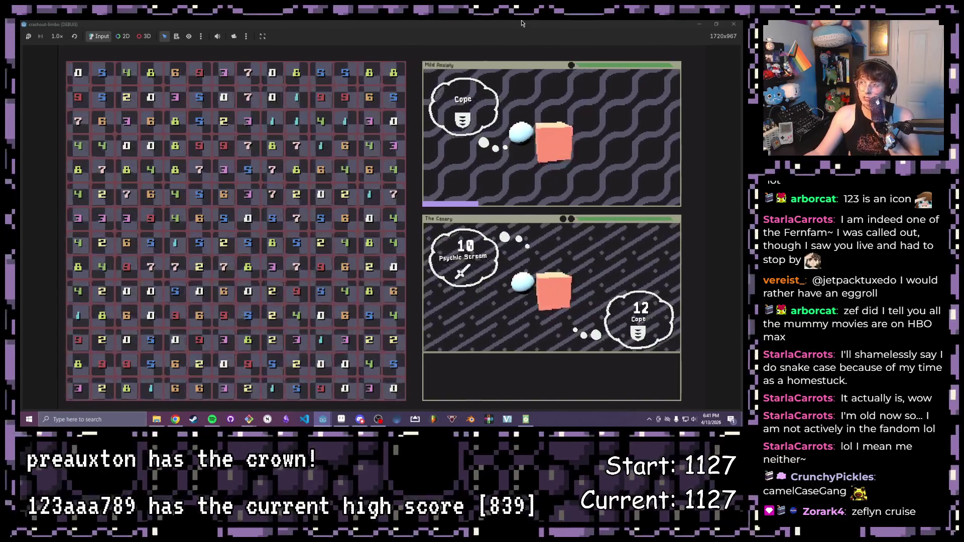
Step: Maximize the game, clear grid groups until a shield blocks damage, then close it
drag(482, 25, 491, 31)
double_click(490, 30)
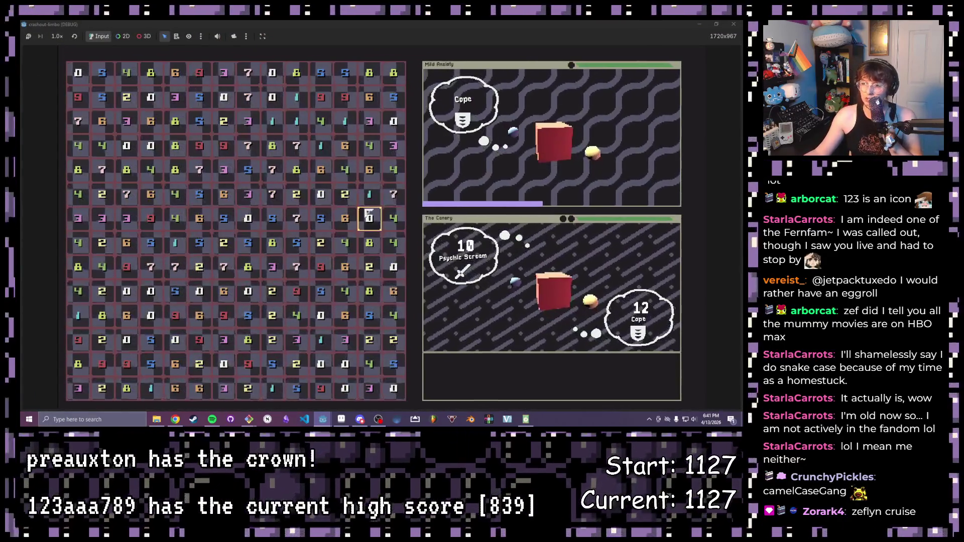
click(388, 244)
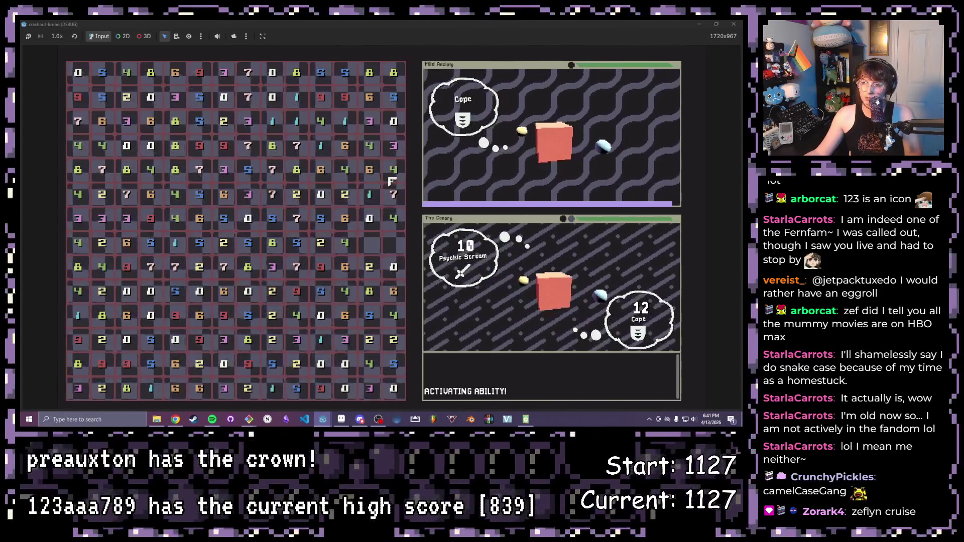
click(333, 170)
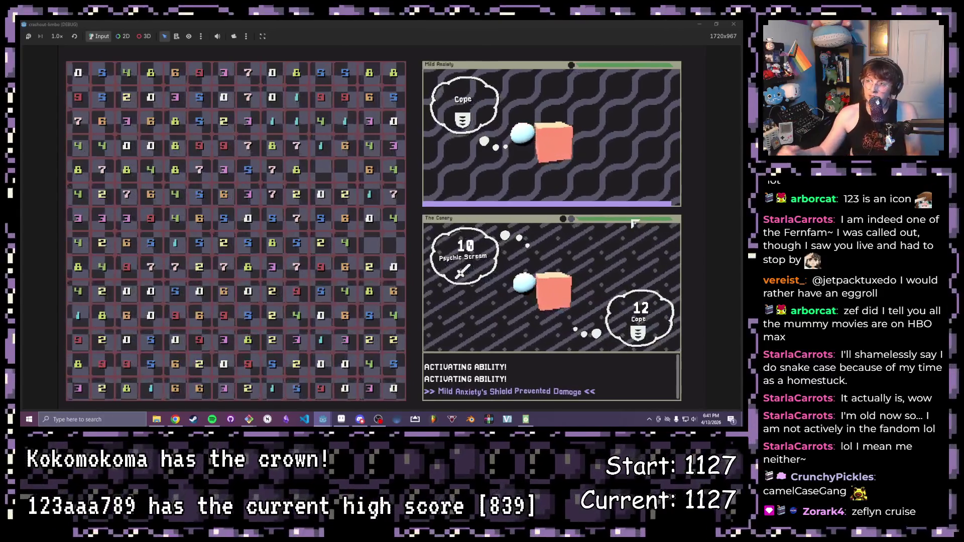
click(736, 24)
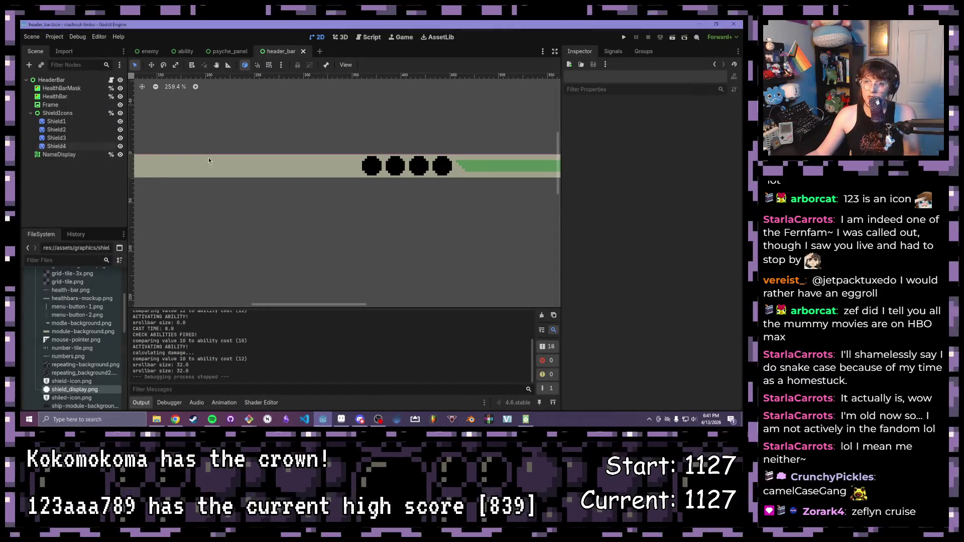
Step: In the ability scene, clear the Icon texture and load the sword image instead
click(182, 51)
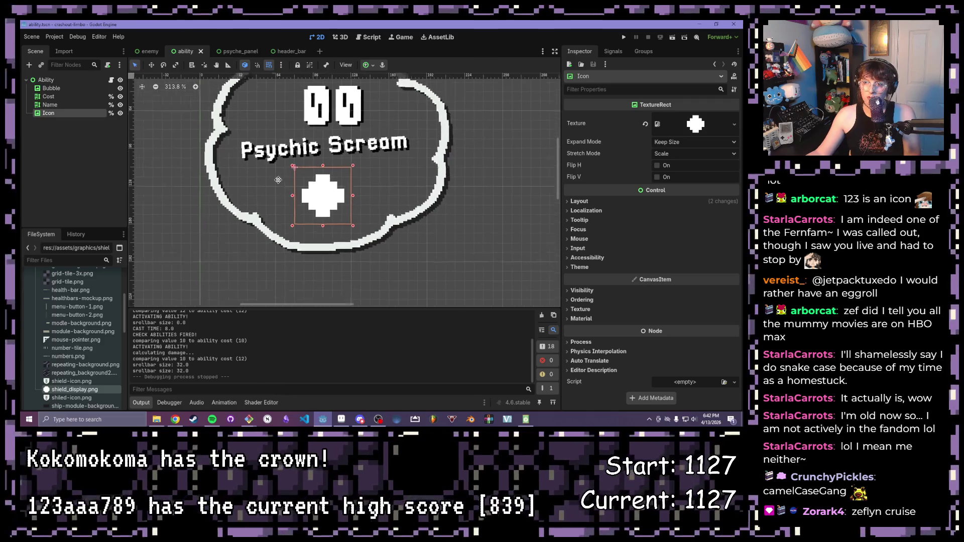
drag(291, 170, 264, 192)
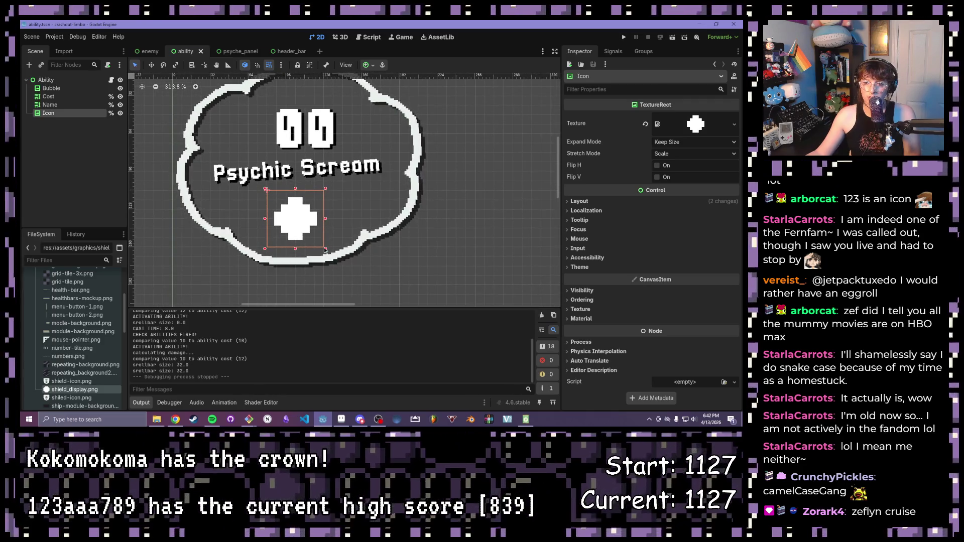
click(696, 124)
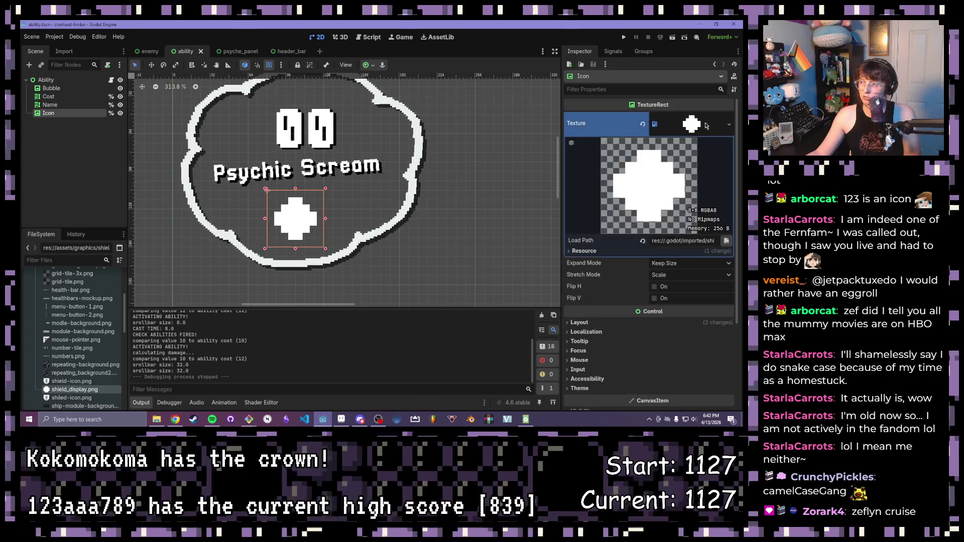
click(729, 124)
key(Escape)
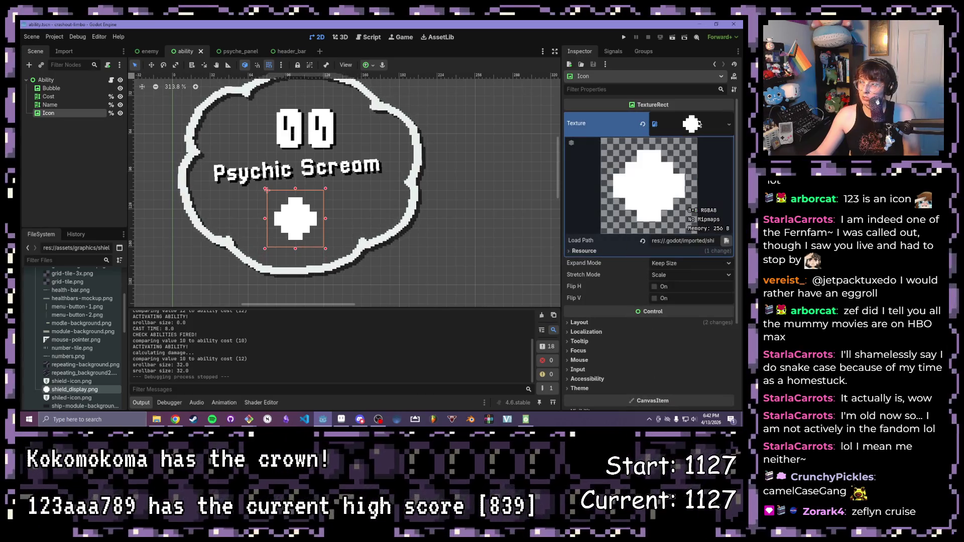
click(729, 125)
click(709, 125)
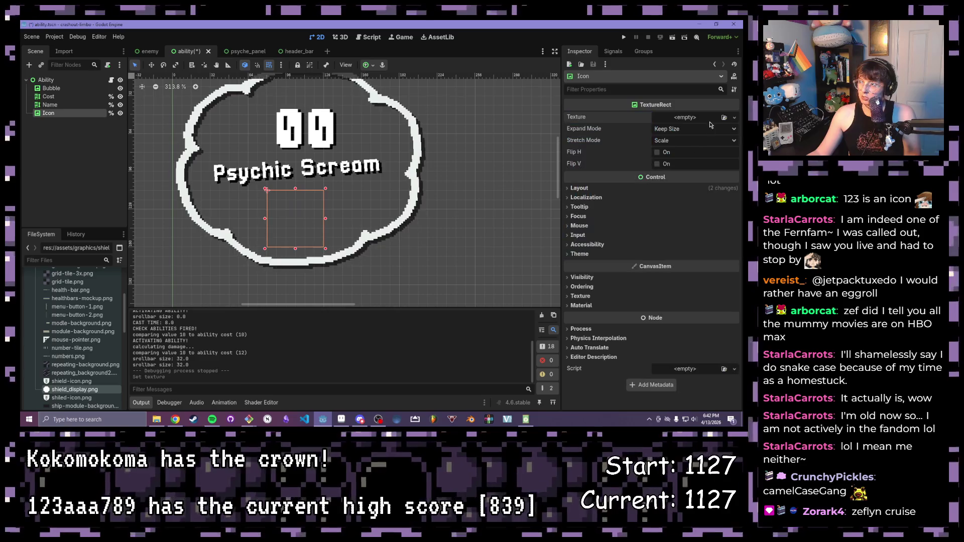
click(724, 118)
double_click(305, 177)
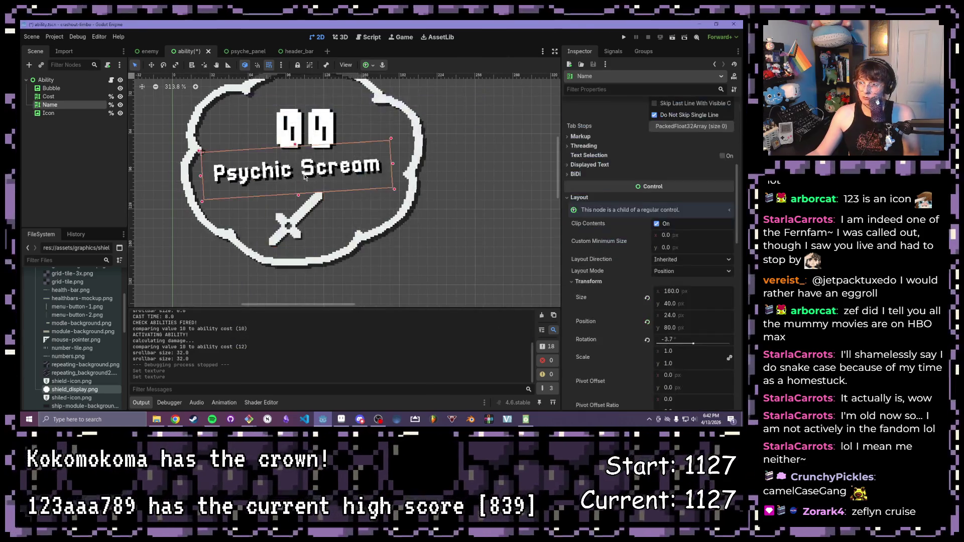
Step: Resize and move the sword icon beneath the ability name, then run the game
click(48, 113)
scroll(254, 264, up, 2)
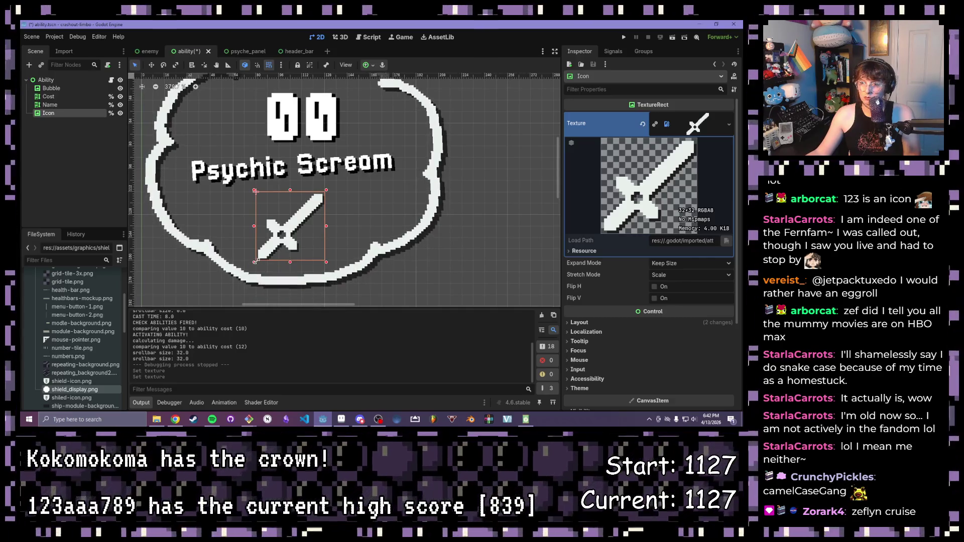
mouse_move(254, 264)
mouse_down()
mouse_move(263, 254)
mouse_move(266, 262)
mouse_up()
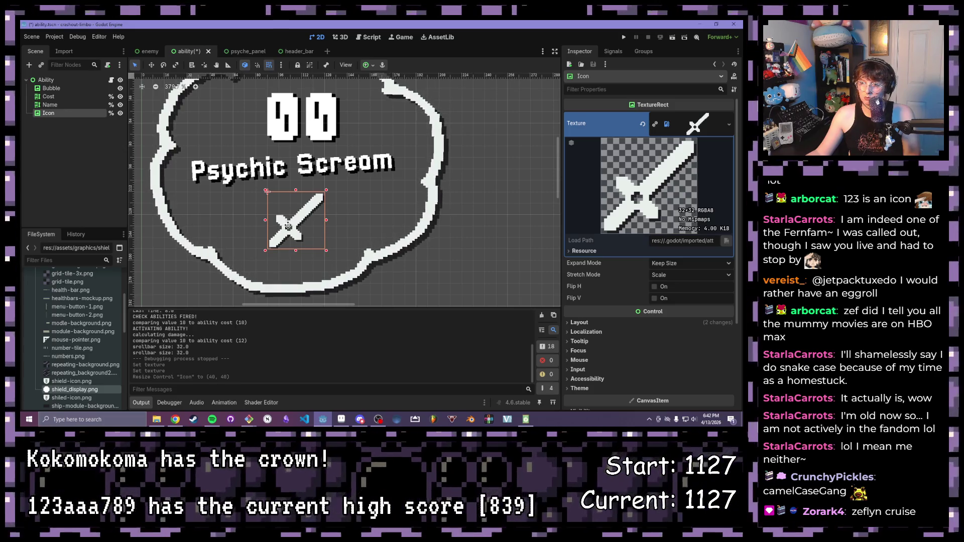
drag(295, 222, 288, 235)
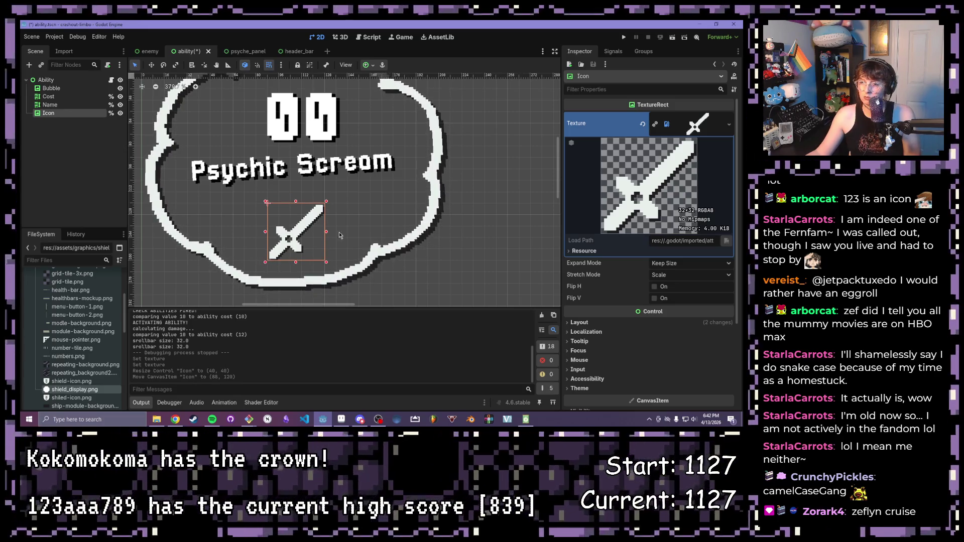
scroll(377, 233, down, 3)
scroll(442, 228, down, 2)
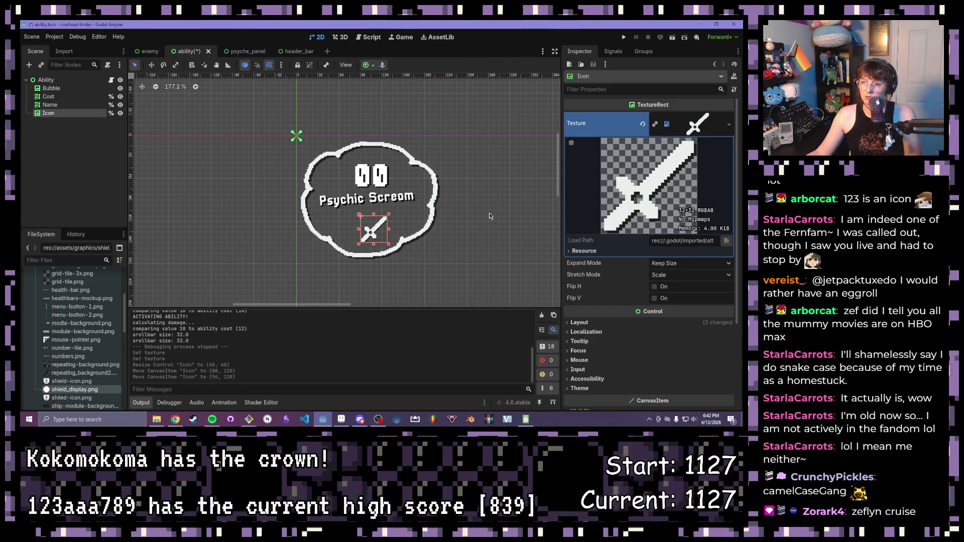
click(503, 211)
scroll(498, 223, up, 2)
scroll(498, 224, up, 2)
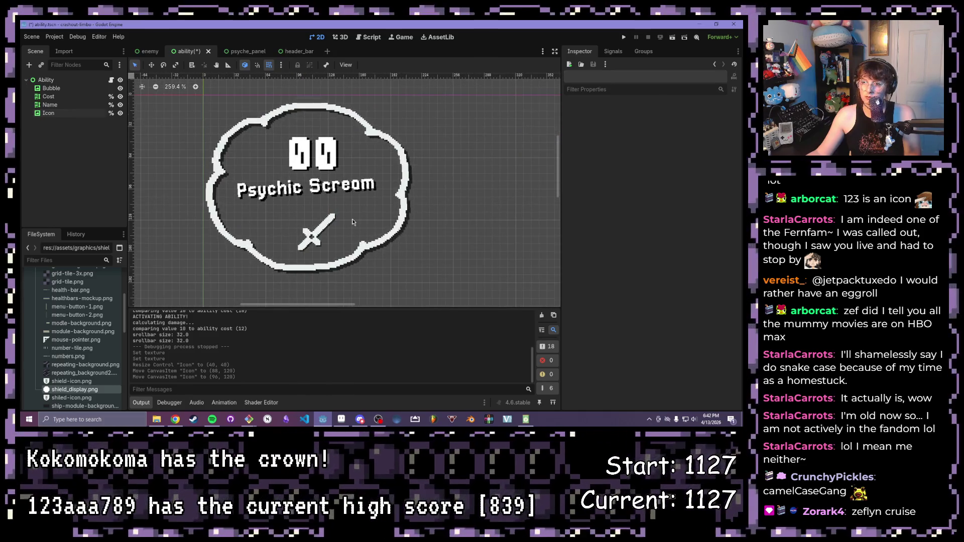
click(624, 36)
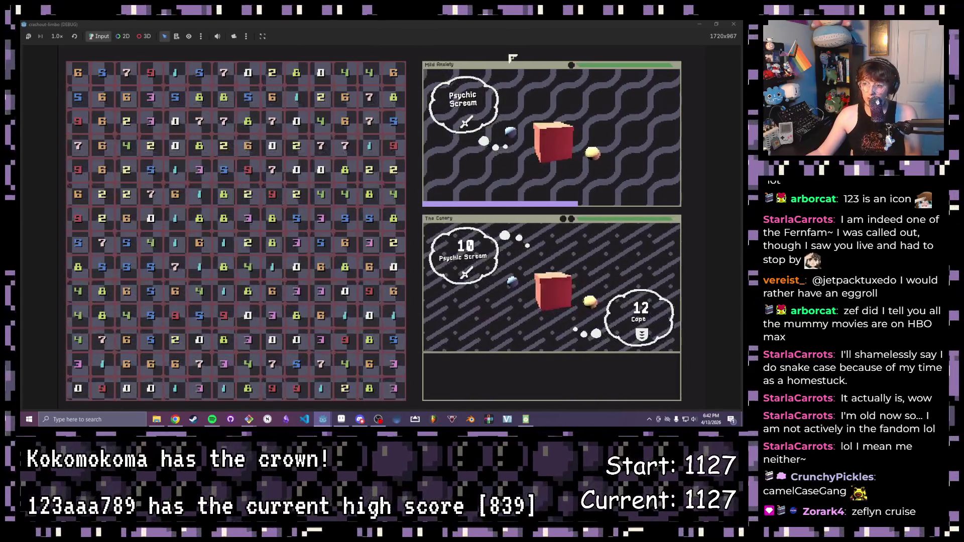
Step: Close the game, rerun it with F5 to recheck the icons, and close it again
click(742, 24)
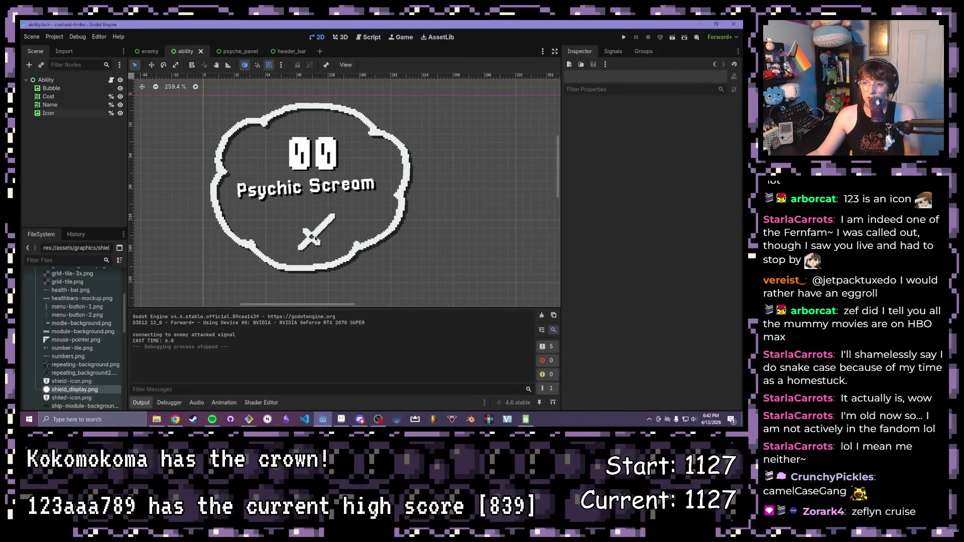
click(315, 225)
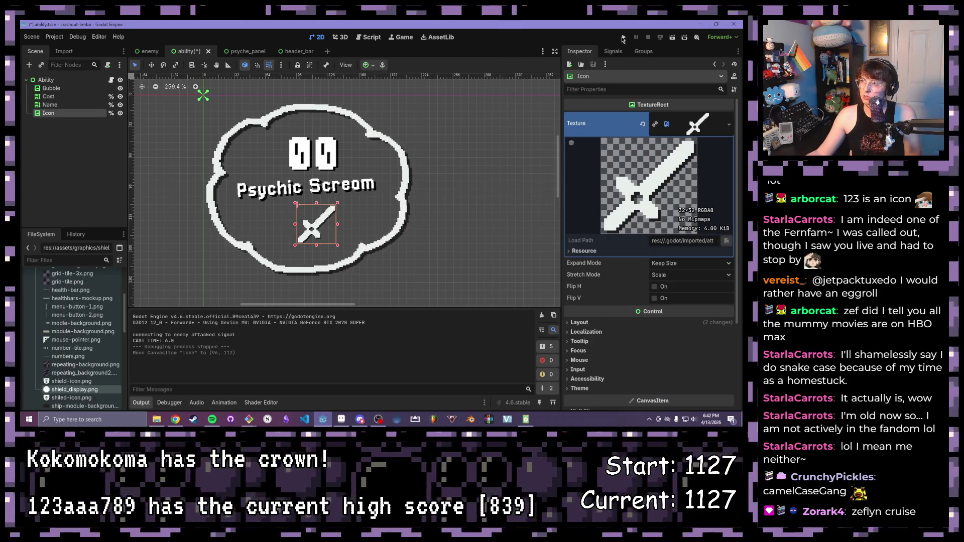
key(F5)
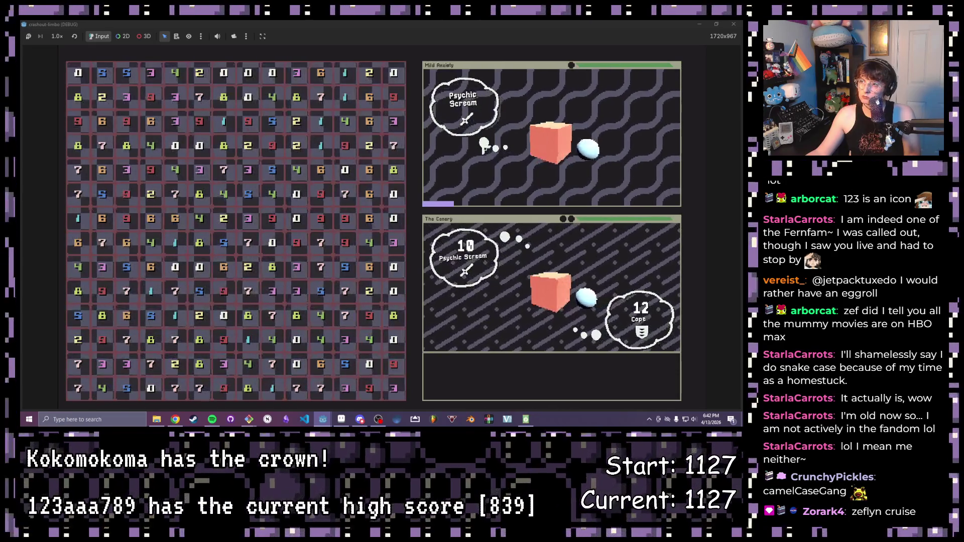
click(738, 24)
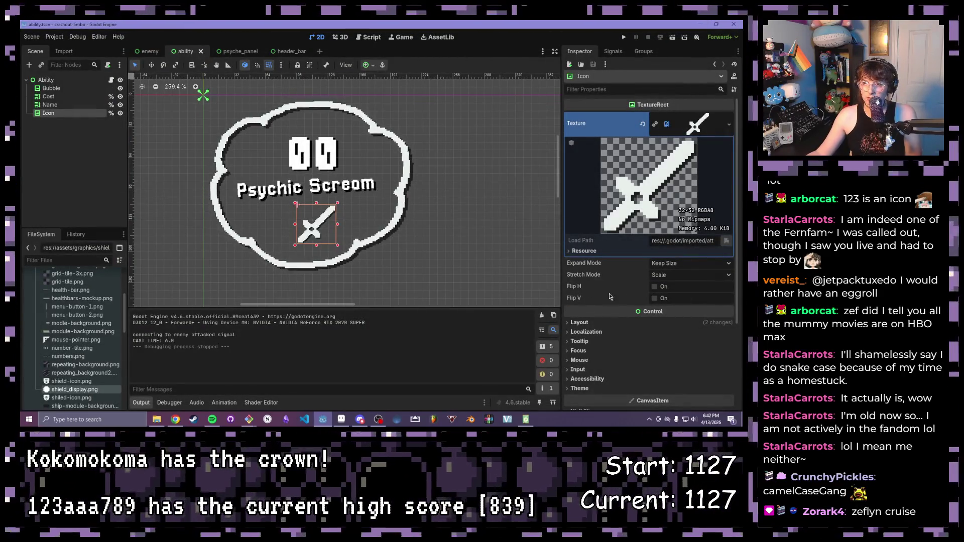
scroll(619, 331, down, 4)
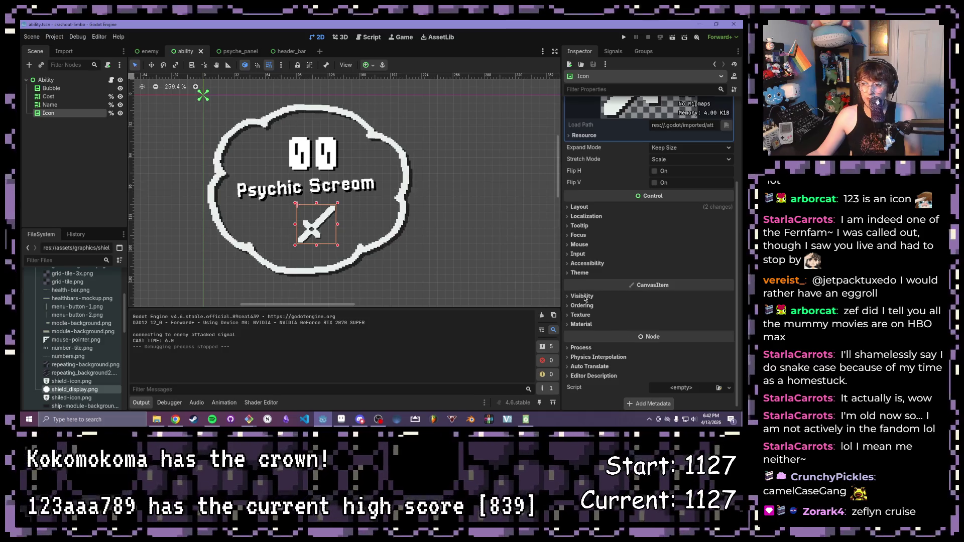
click(581, 208)
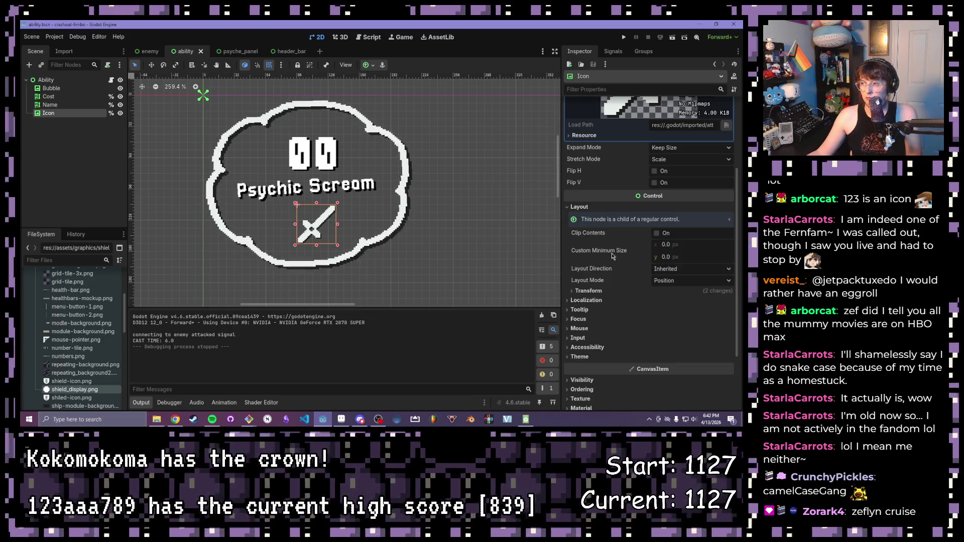
click(572, 292)
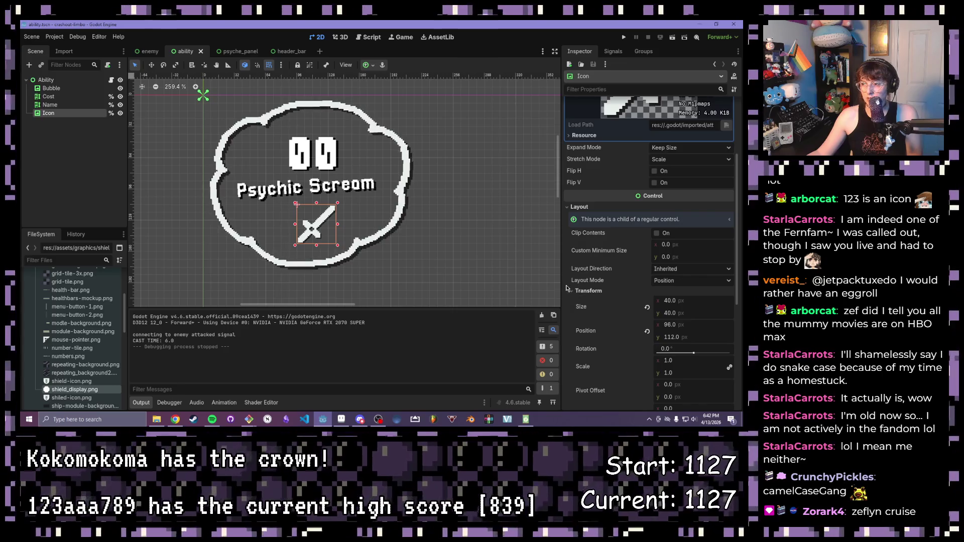
drag(694, 350, 691, 350)
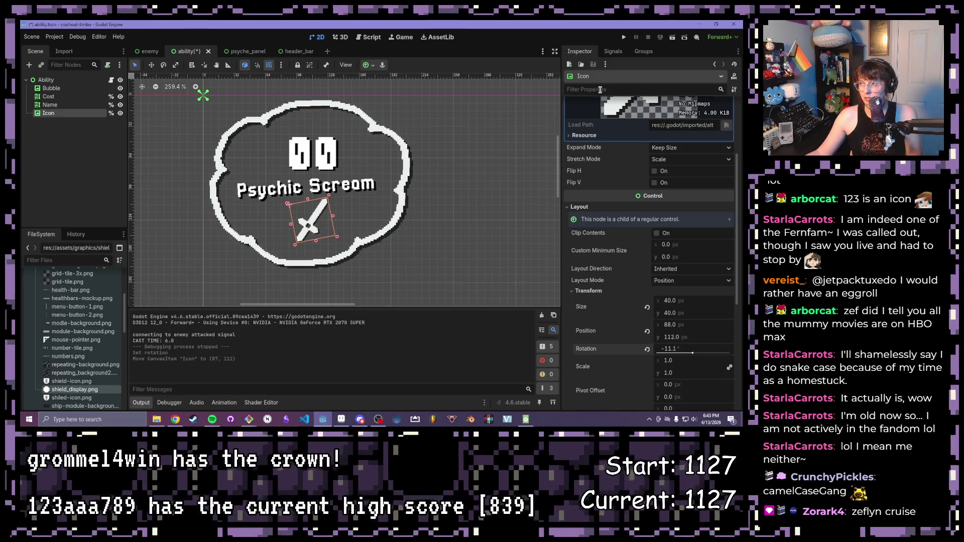
click(623, 37)
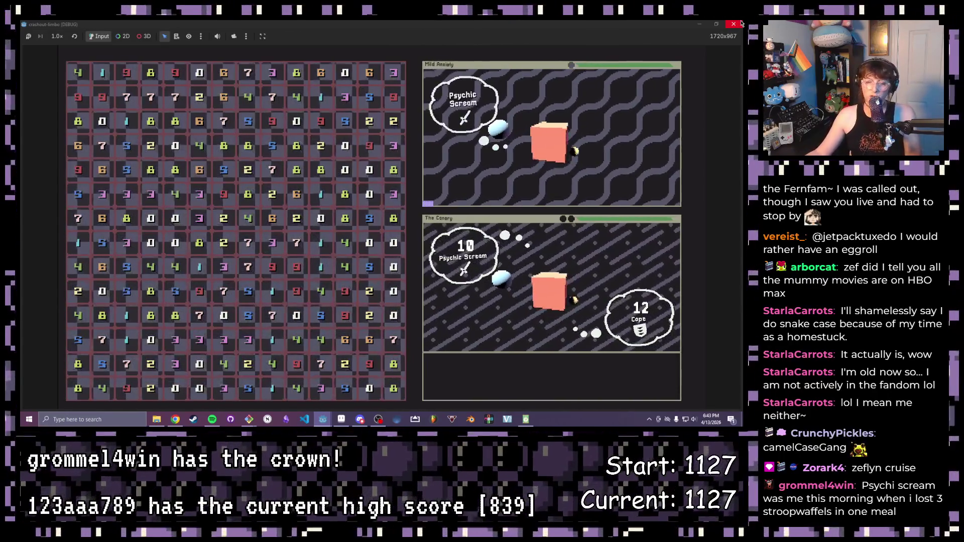
click(734, 23)
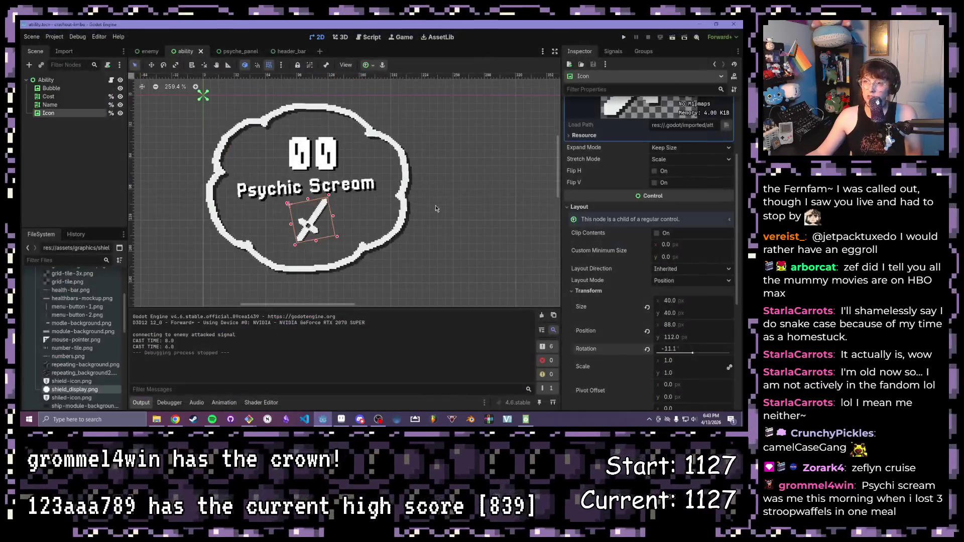
click(308, 214)
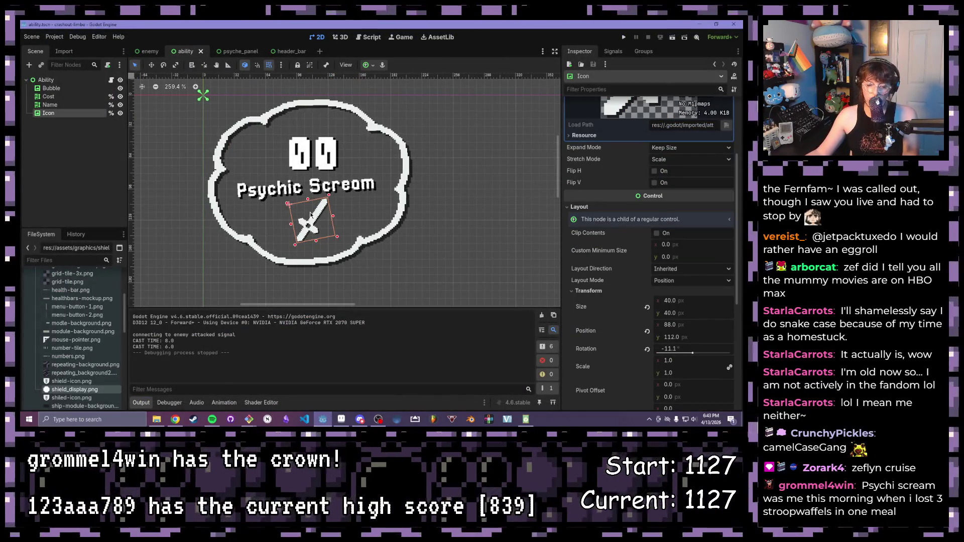
drag(304, 218, 321, 219)
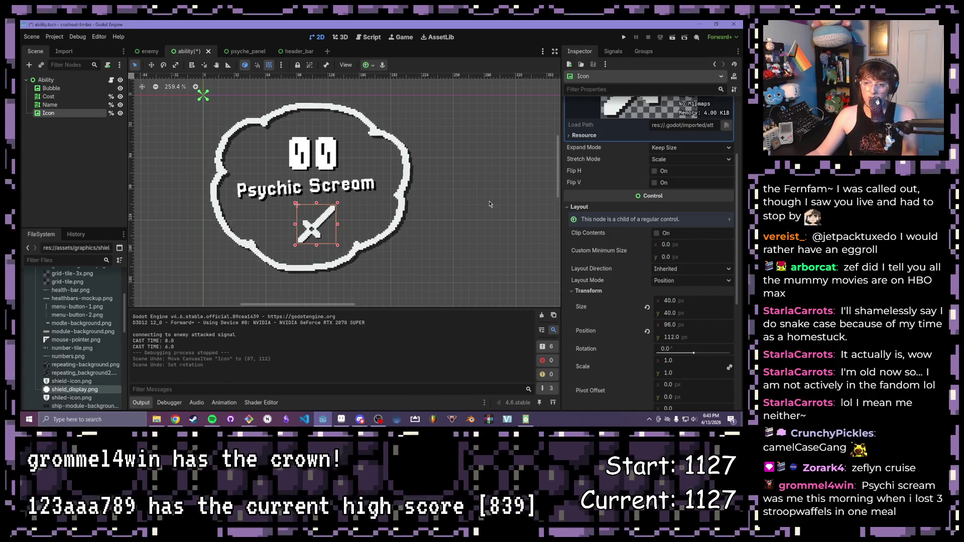
click(489, 204)
click(624, 37)
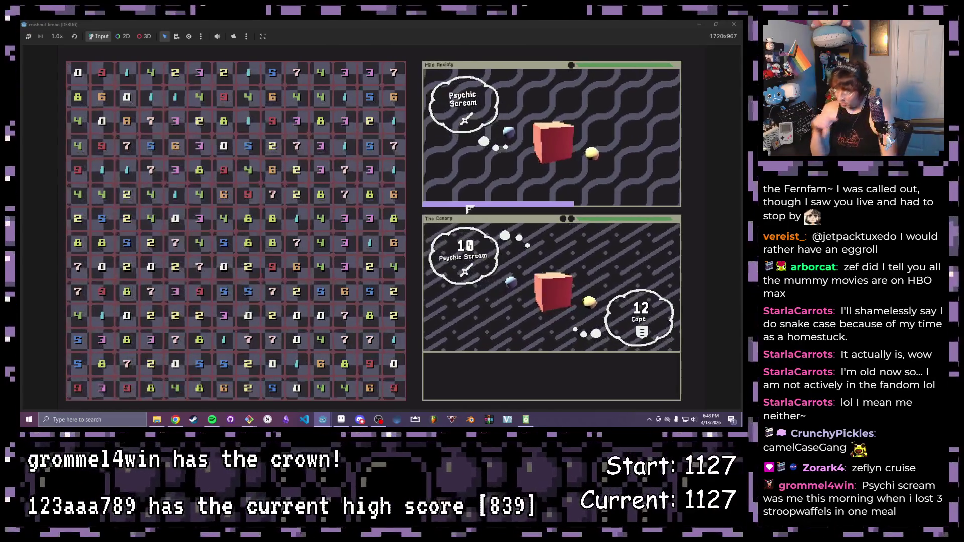
Step: Clear a tile group so an ability fires and deals damage, then close the game
click(392, 243)
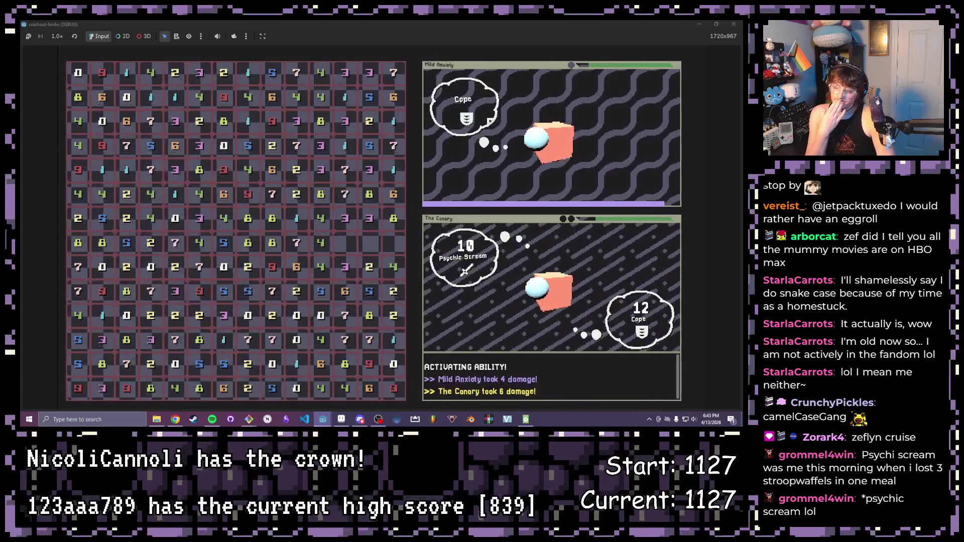
click(740, 23)
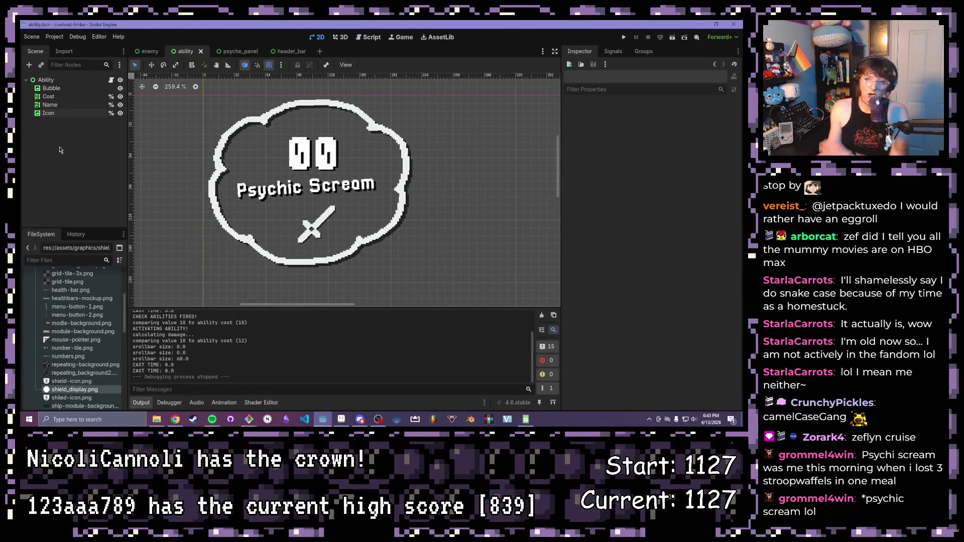
Step: Launch the game again from Run Project
click(623, 38)
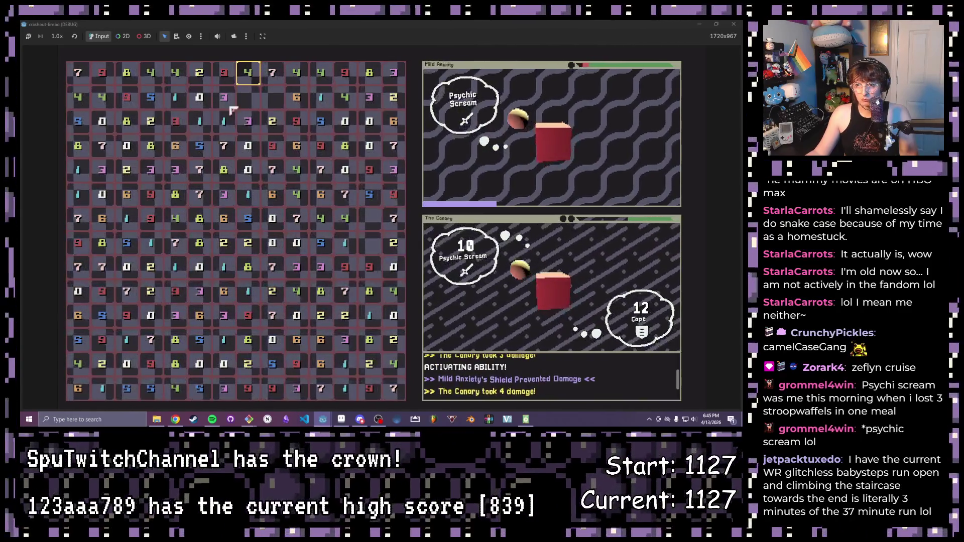
Step: Clear tile groups until Psychic Scream fires and Mild Anxiety takes 2 damage, then end the run
click(200, 122)
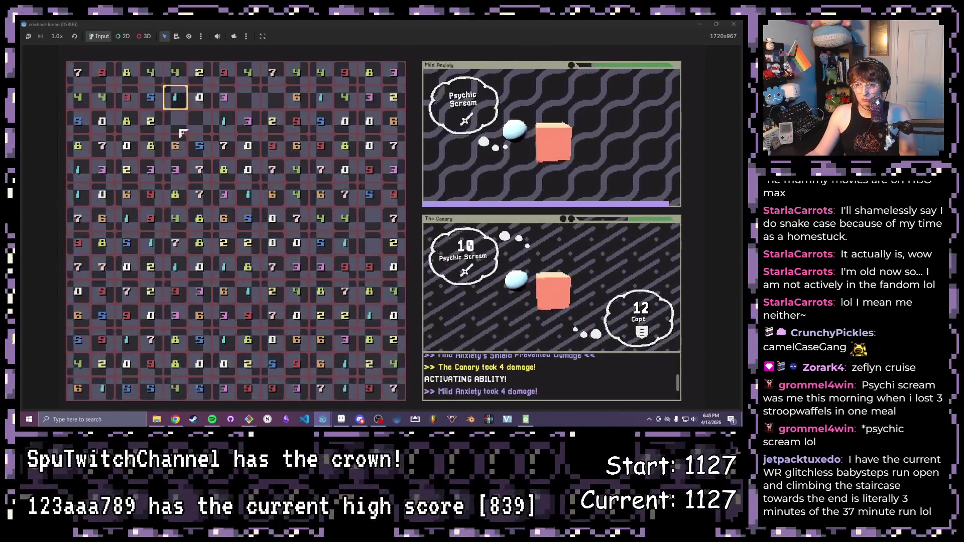
click(175, 145)
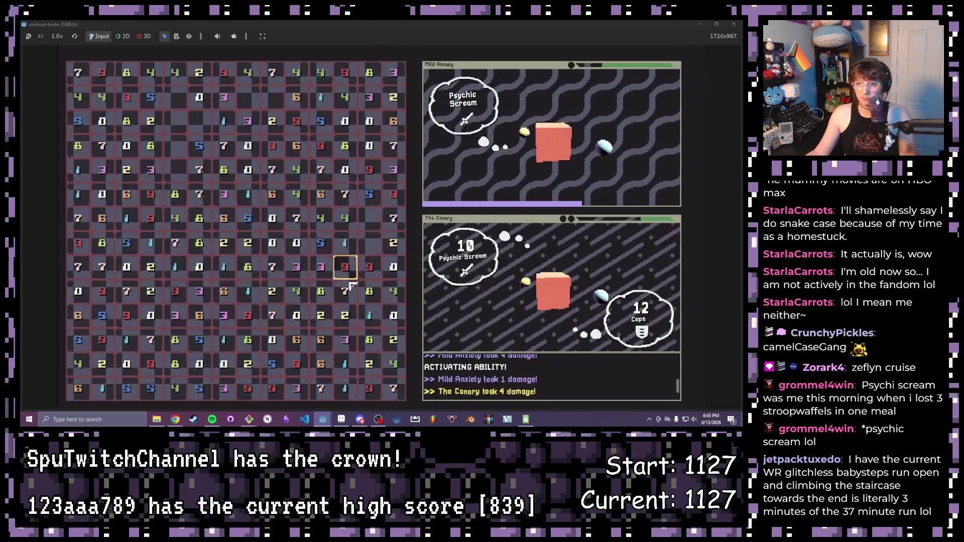
click(345, 243)
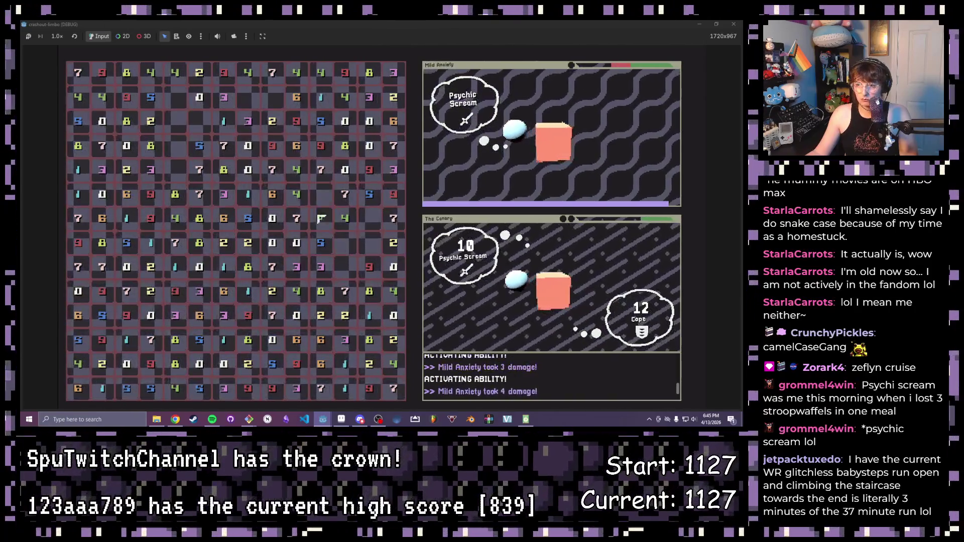
click(320, 291)
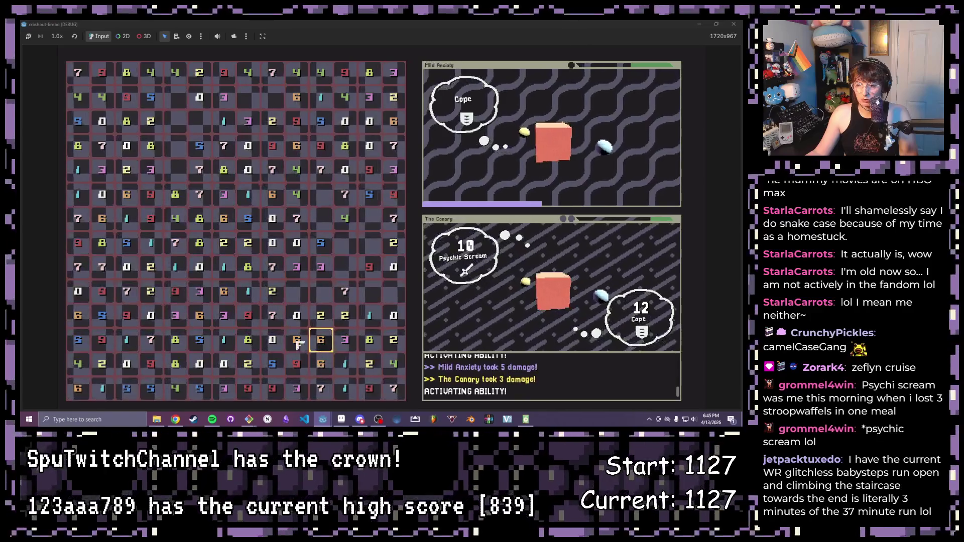
click(320, 340)
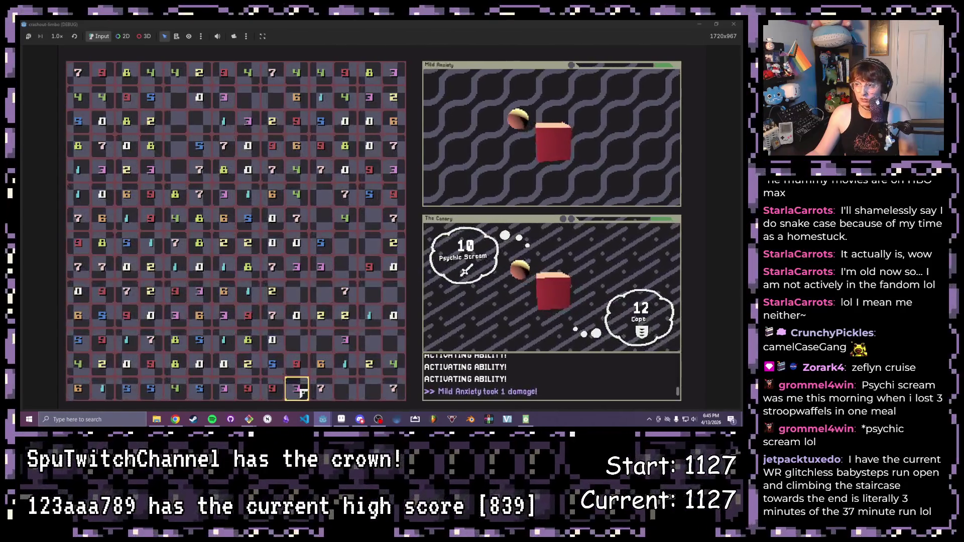
click(346, 291)
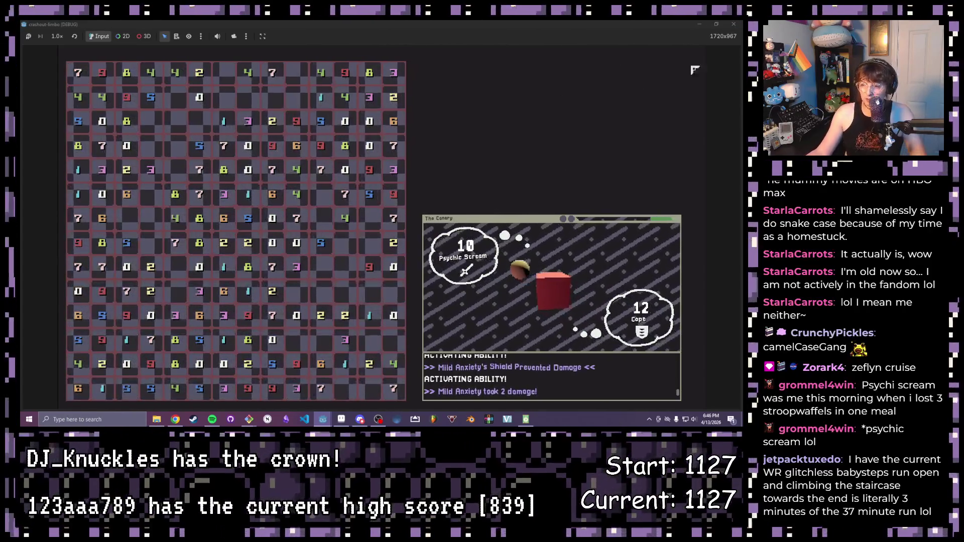
key(F8)
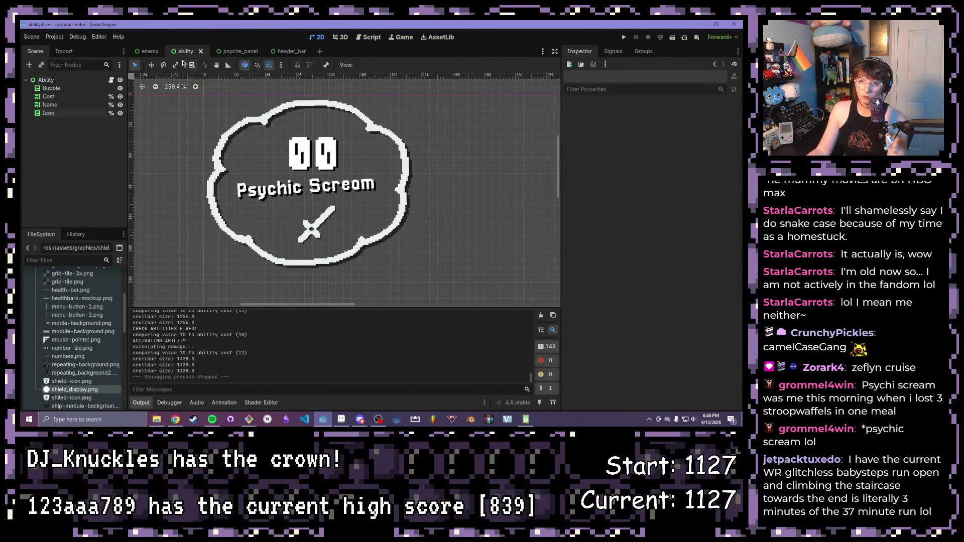
Step: Review the enemy, ability, psyche_panel and header_bar scenes, ending back on the enemy scene
click(149, 51)
scroll(412, 224, down, 5)
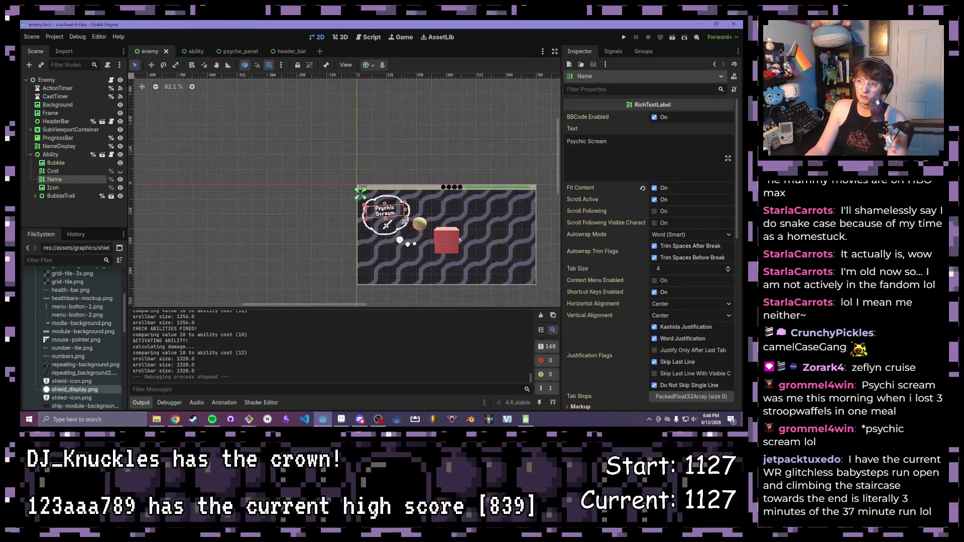
scroll(413, 223, up, 3)
scroll(377, 211, up, 3)
scroll(317, 204, up, 3)
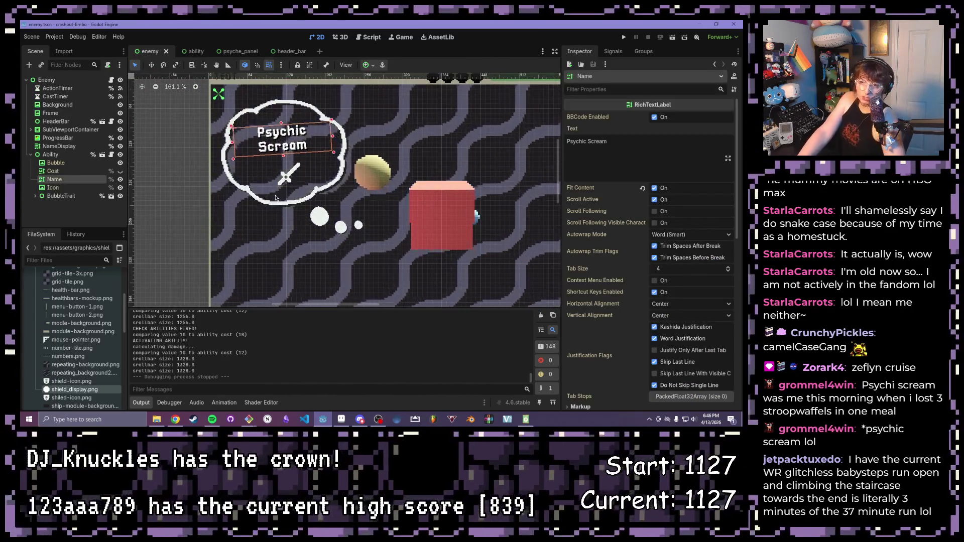
click(187, 51)
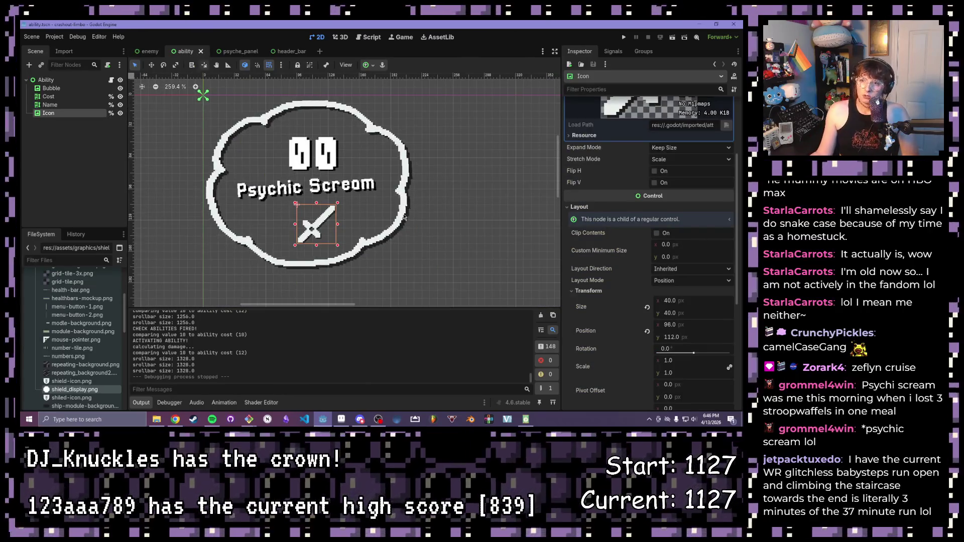
scroll(362, 176, up, 1)
scroll(325, 178, up, 1)
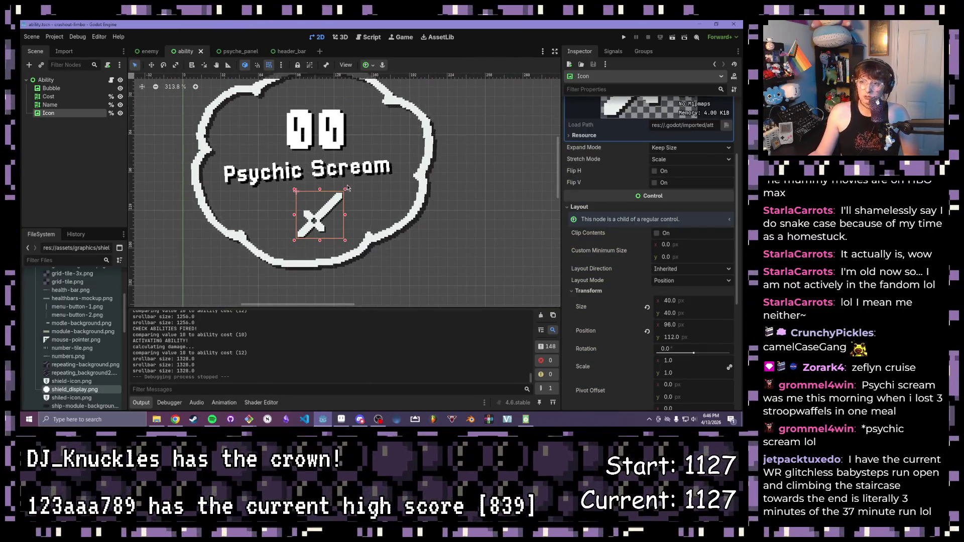
click(236, 51)
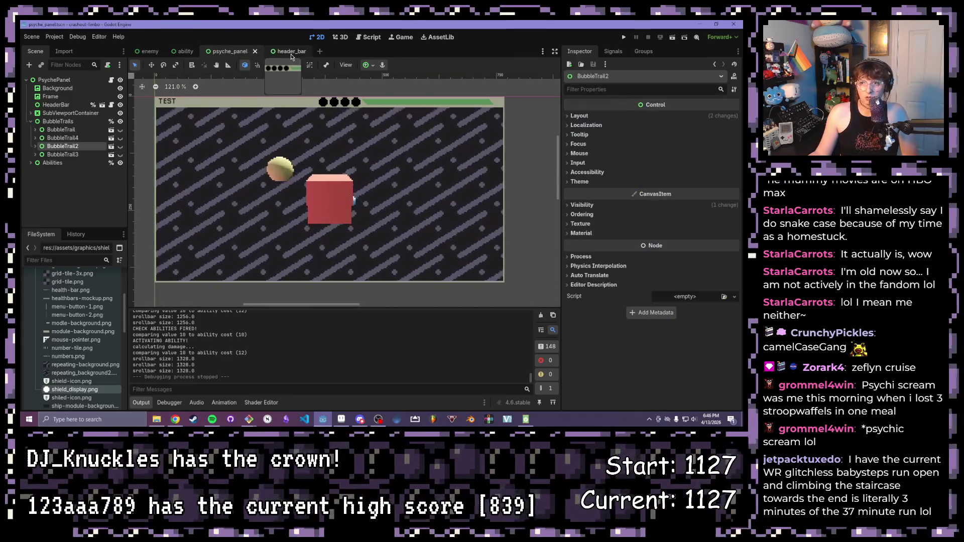
click(286, 51)
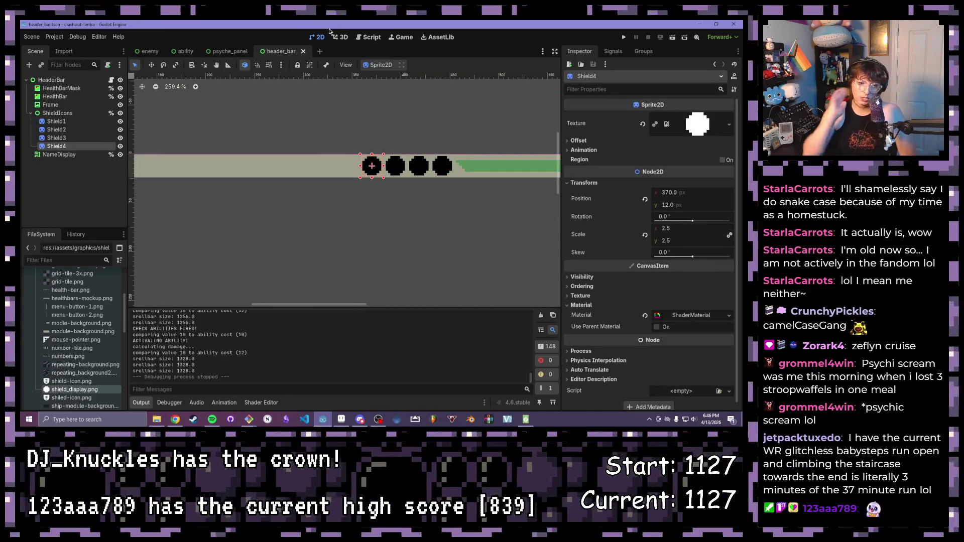
click(148, 51)
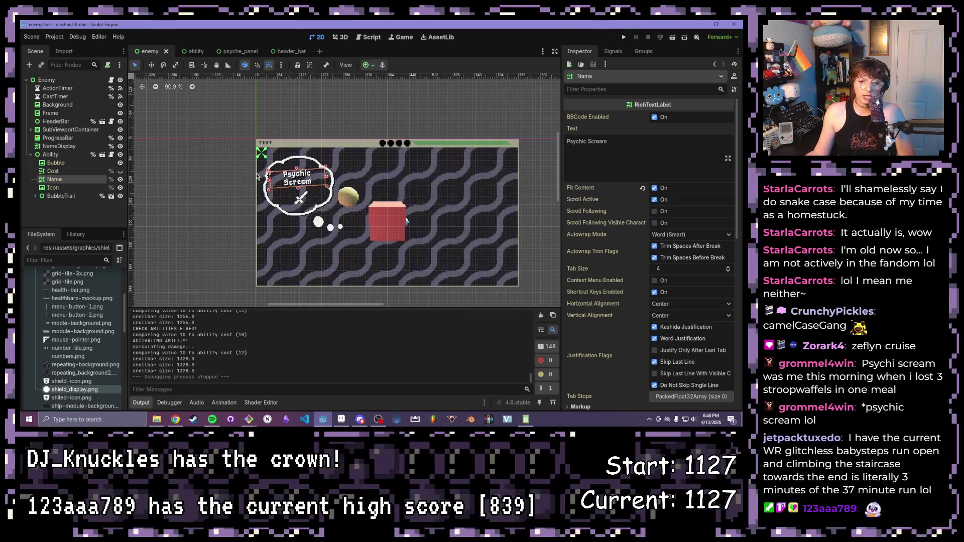
scroll(66, 342, up, 5)
Step: Collapse the graphics assets folder, expand res://resources/abilities and launch a new test run
click(41, 309)
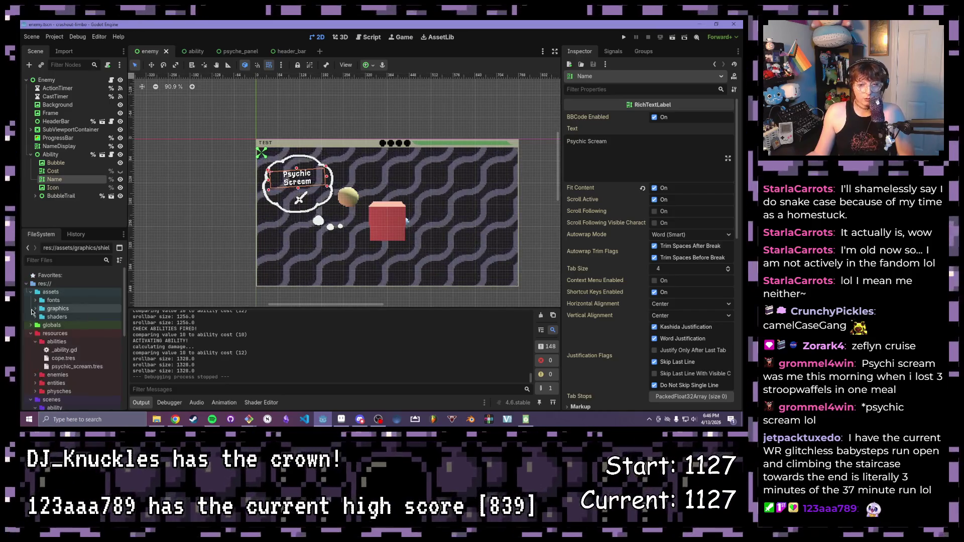
click(41, 334)
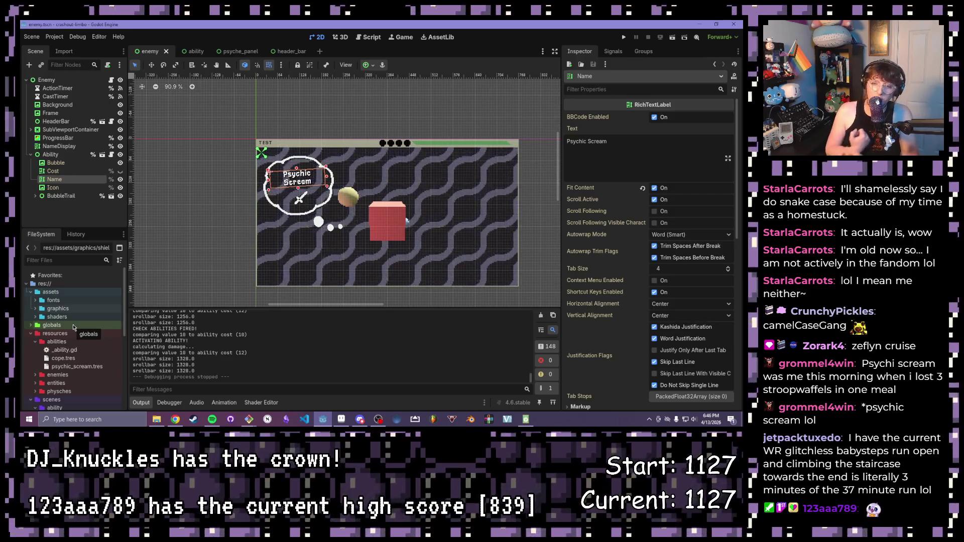
click(624, 37)
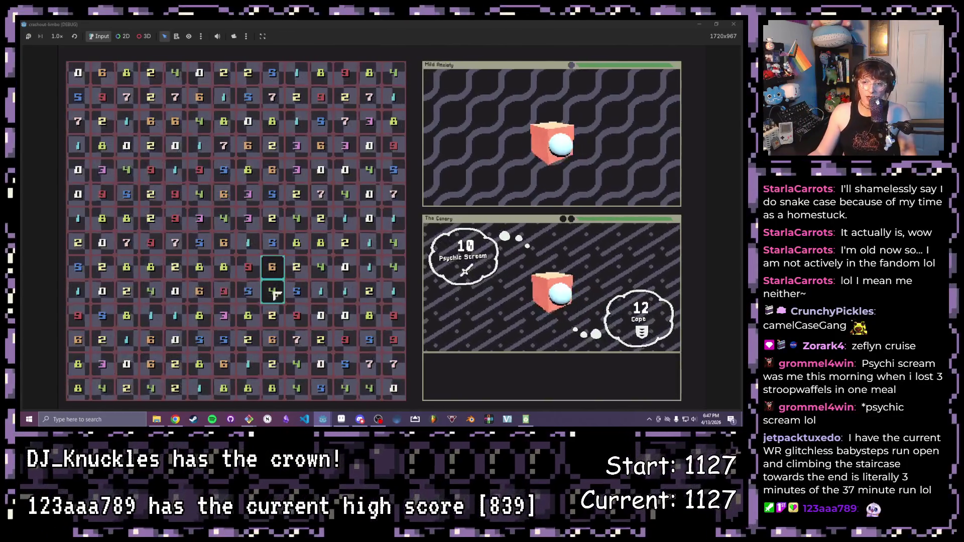
Step: Match tiles until Mild Anxiety takes 3 damage and The Canary's shield blocks, then end the run
click(272, 268)
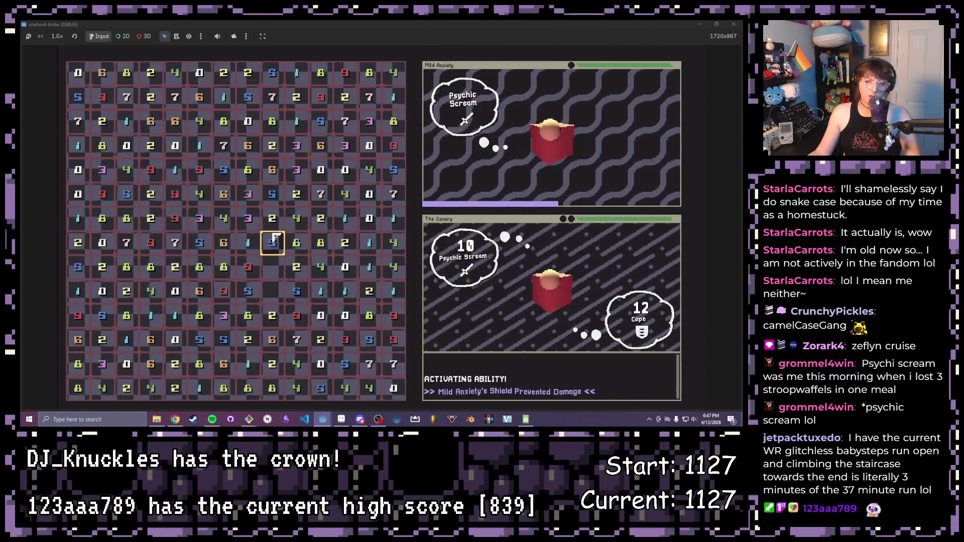
click(226, 244)
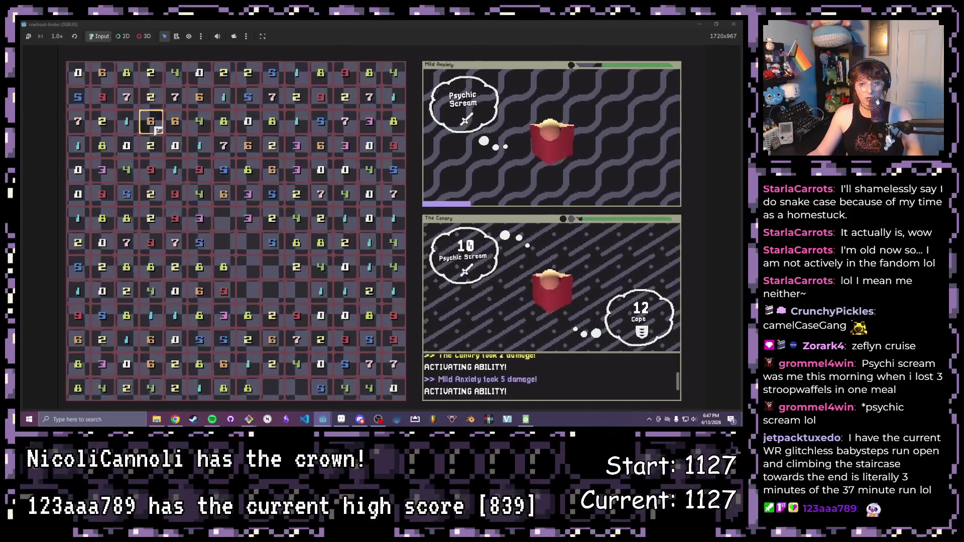
click(272, 340)
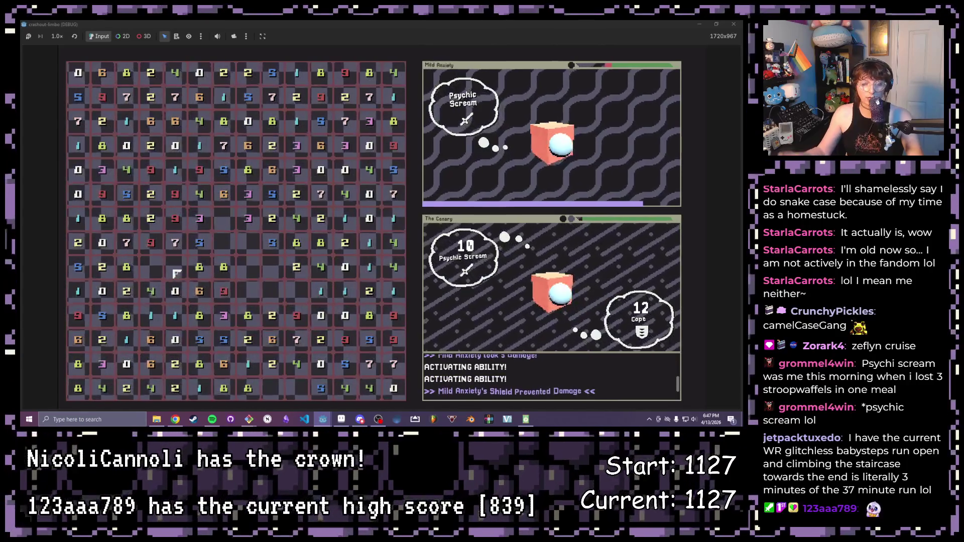
click(162, 177)
click(248, 146)
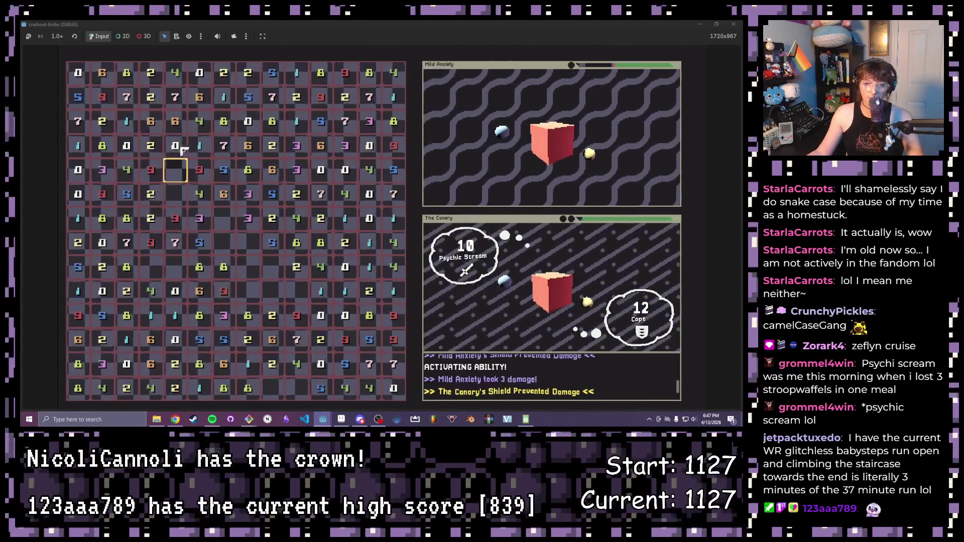
click(175, 147)
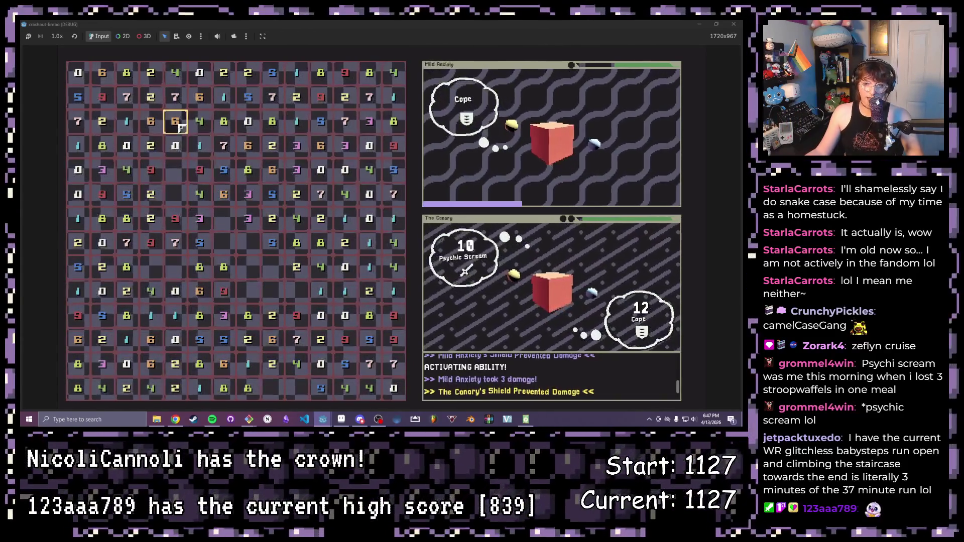
click(127, 121)
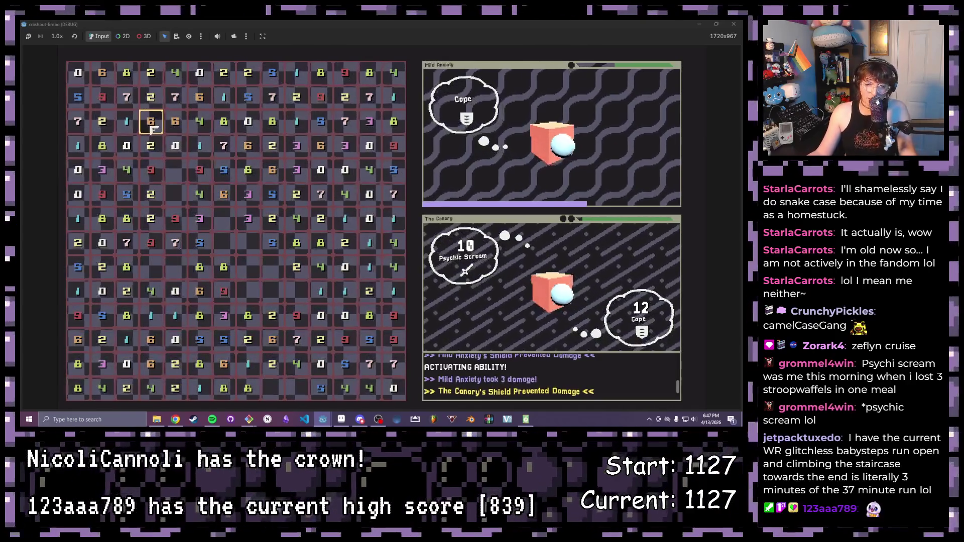
click(126, 72)
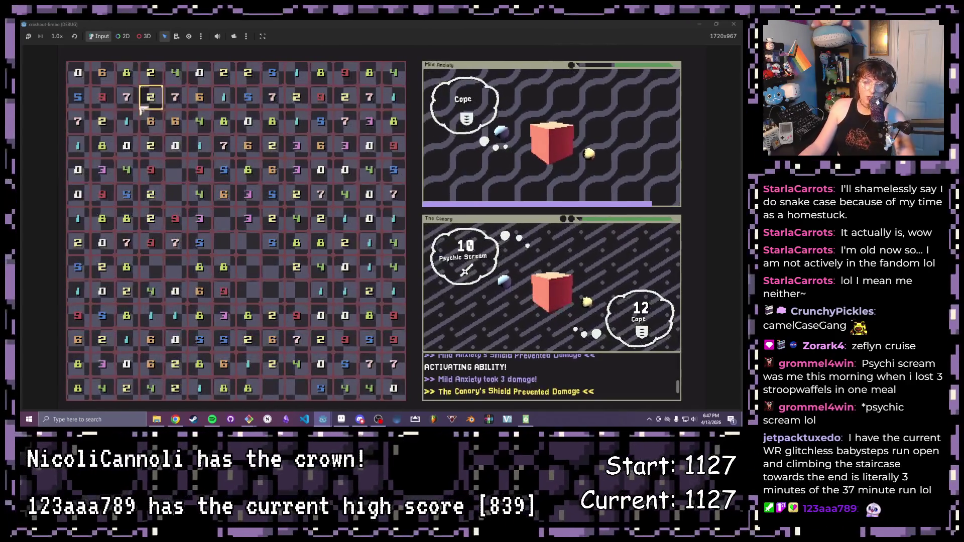
click(295, 121)
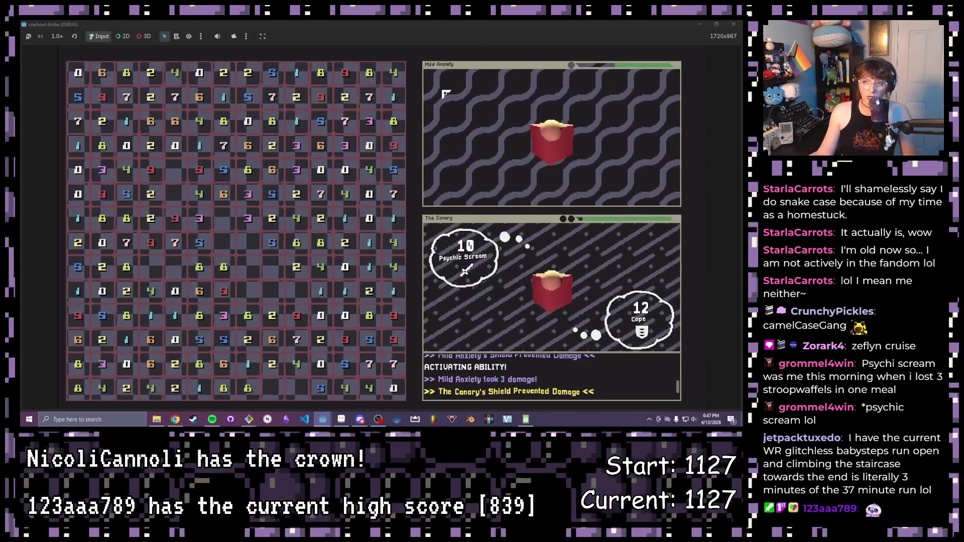
key(F8)
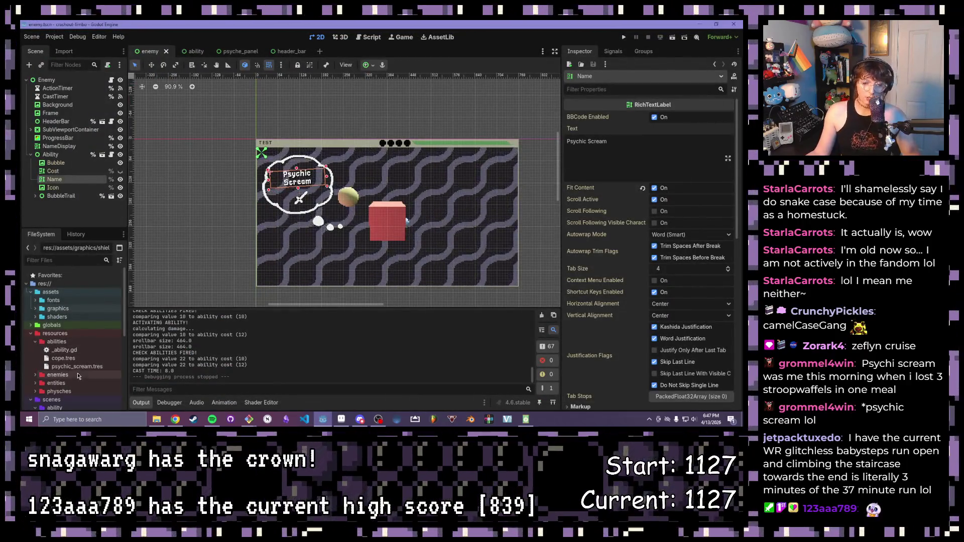
scroll(83, 377, down, 3)
scroll(68, 354, down, 3)
scroll(64, 346, down, 2)
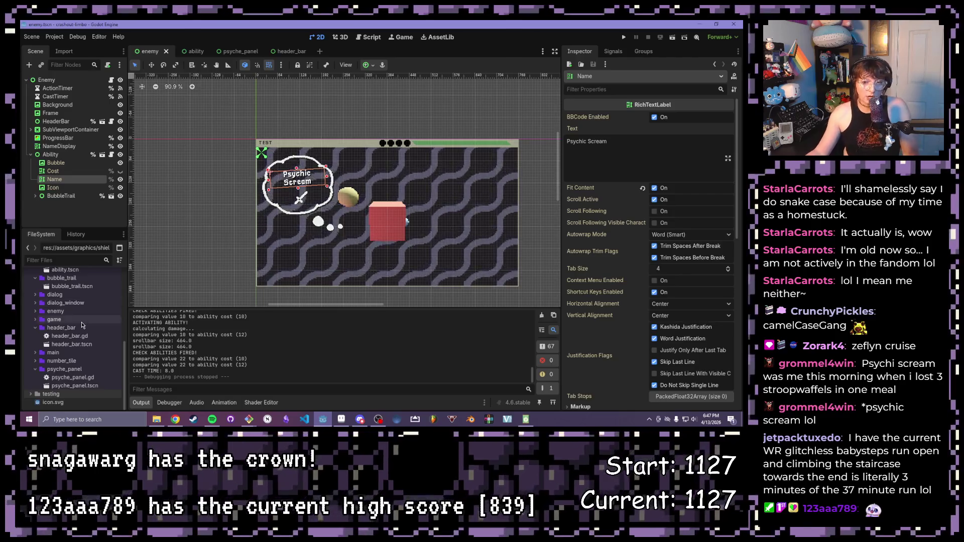
scroll(85, 323, up, 1)
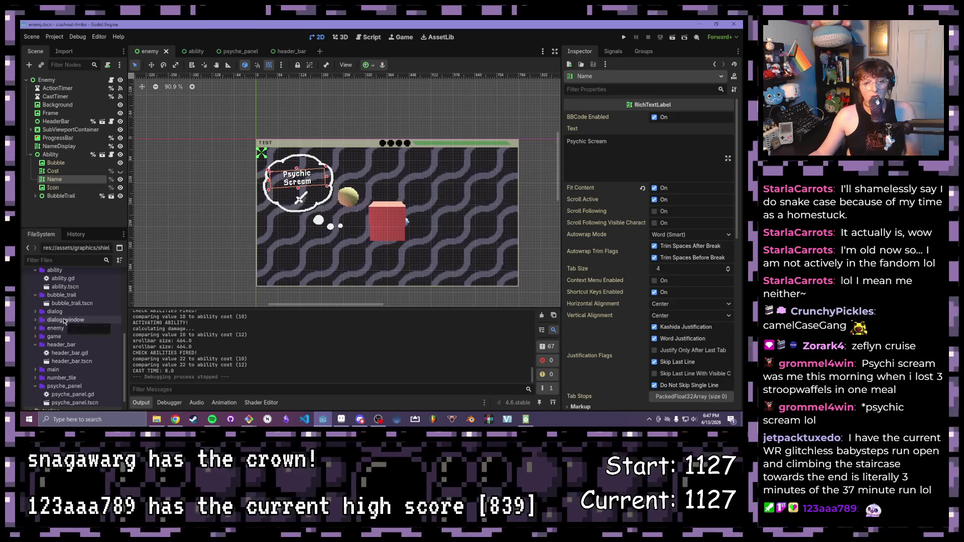
scroll(66, 321, up, 1)
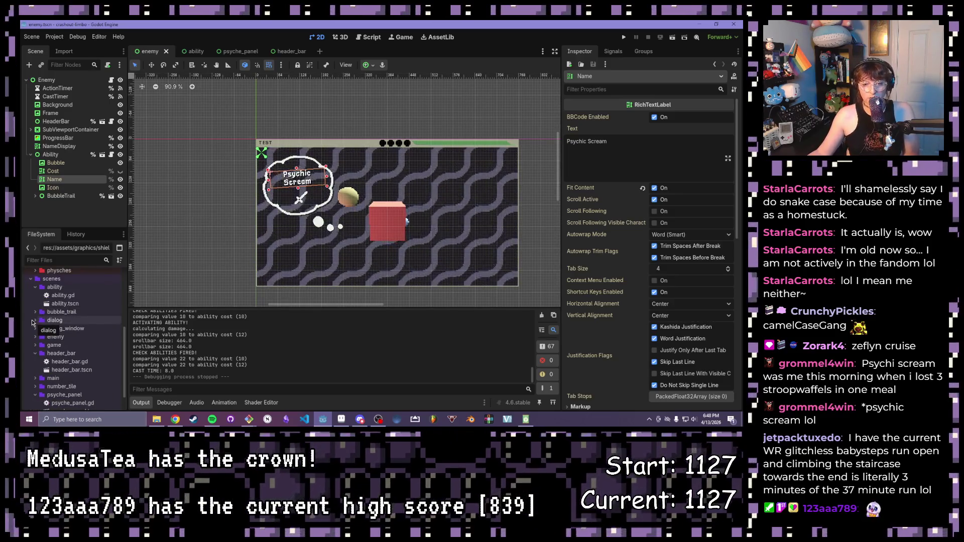
Step: Expand the game scenes folder and load the main game scene with its tile grid and enemy panels
click(54, 345)
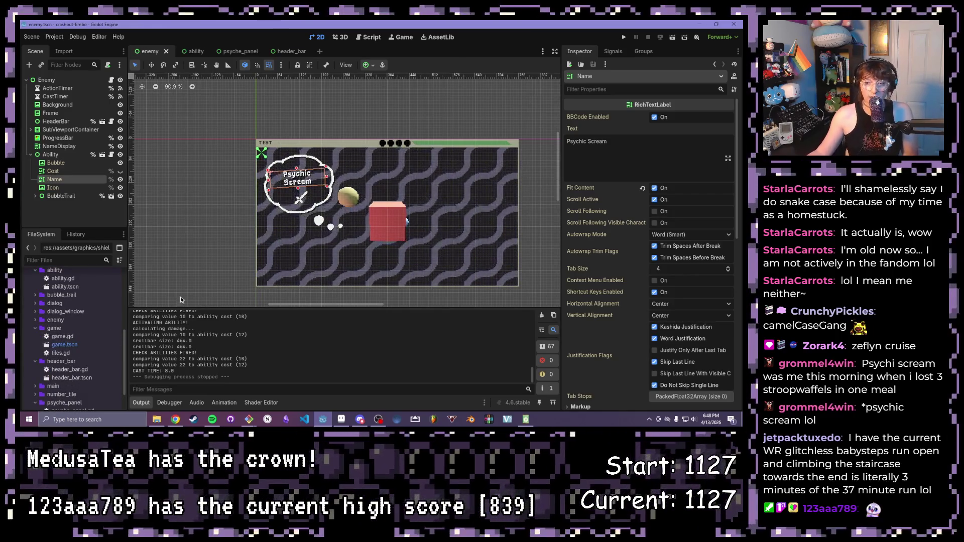
double_click(63, 345)
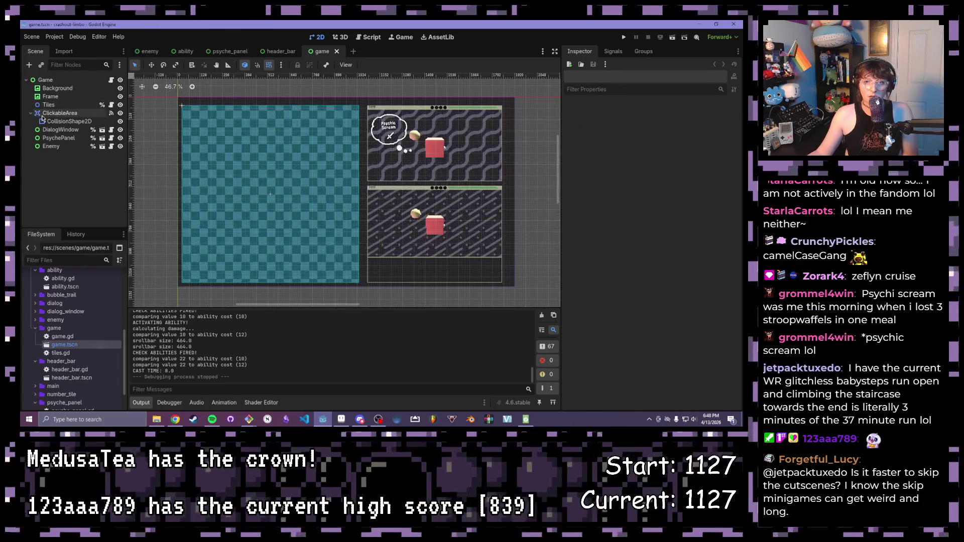
scroll(322, 202, up, 4)
scroll(322, 201, down, 2)
Step: Frame the checkerboard play area in the 2D viewport and start a new test run
drag(322, 201, 284, 143)
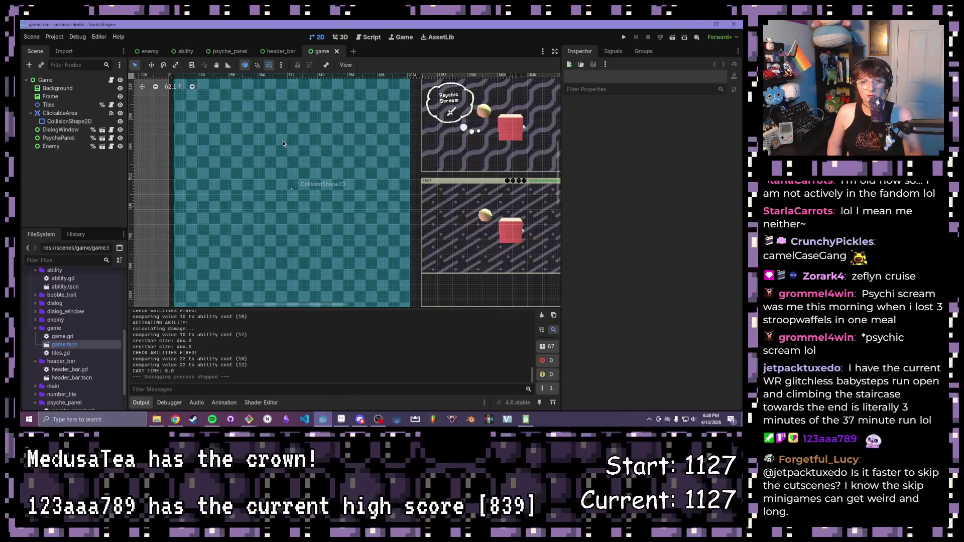
scroll(283, 143, down, 2)
scroll(279, 188, down, 2)
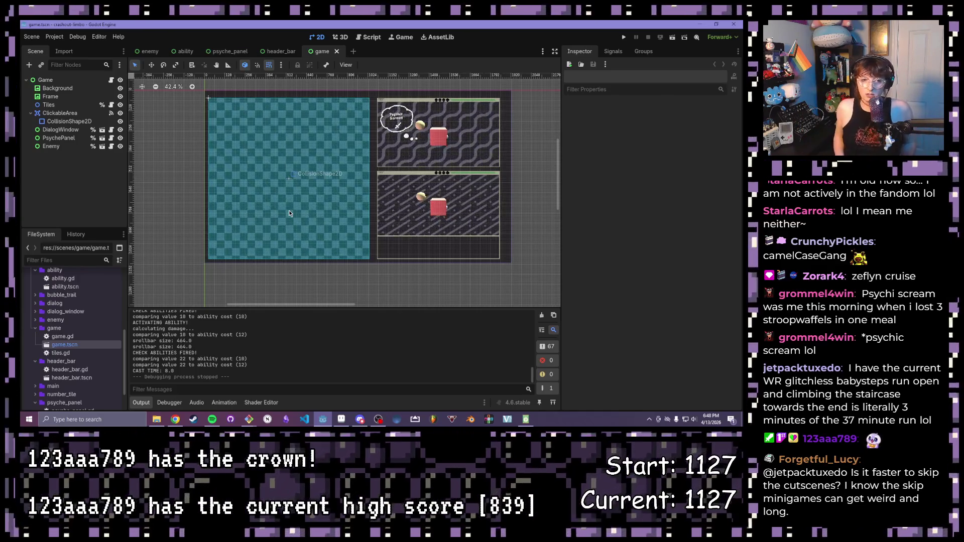
scroll(289, 210, up, 1)
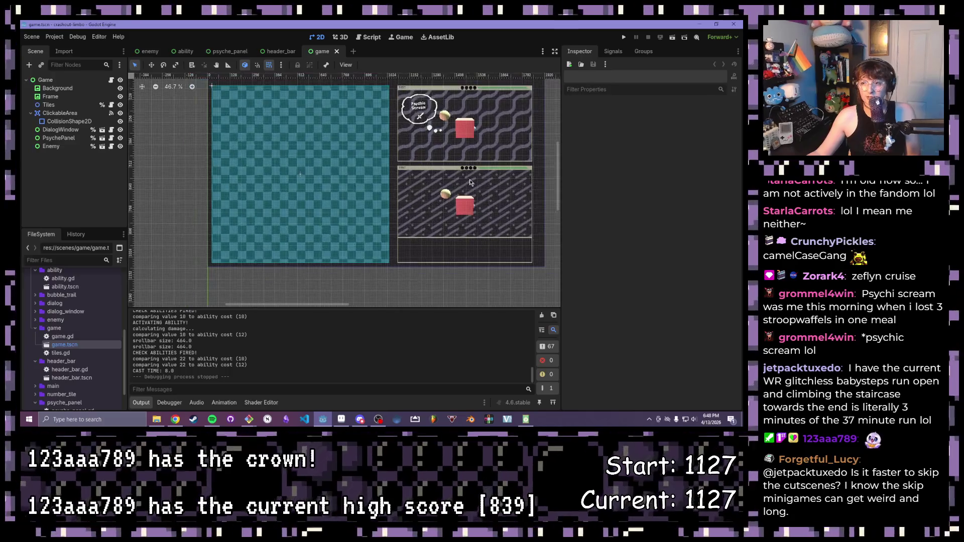
scroll(432, 190, up, 1)
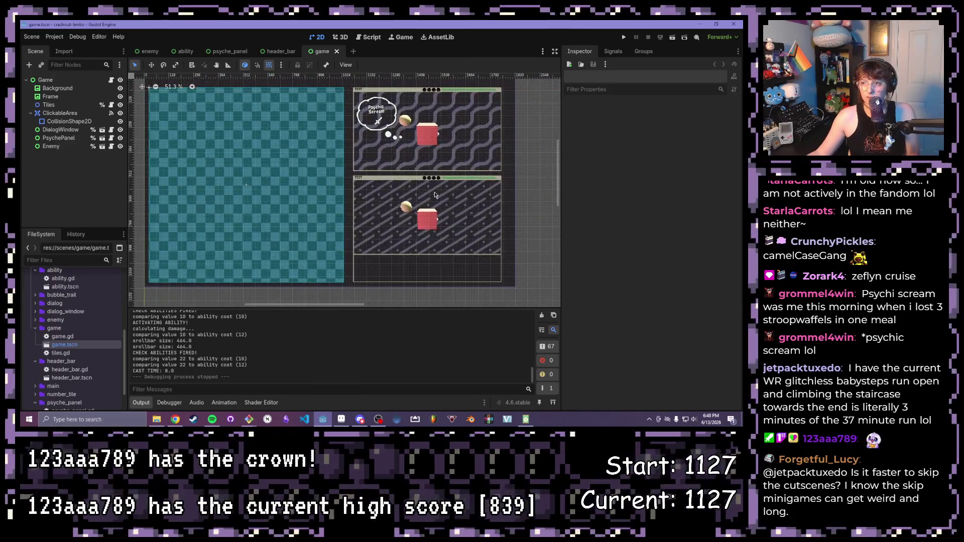
scroll(302, 181, up, 1)
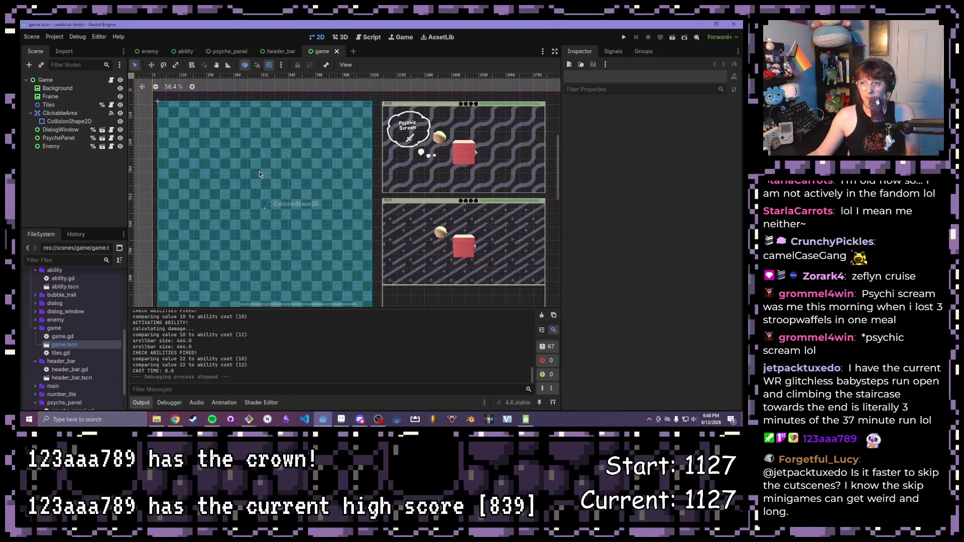
scroll(438, 169, up, 2)
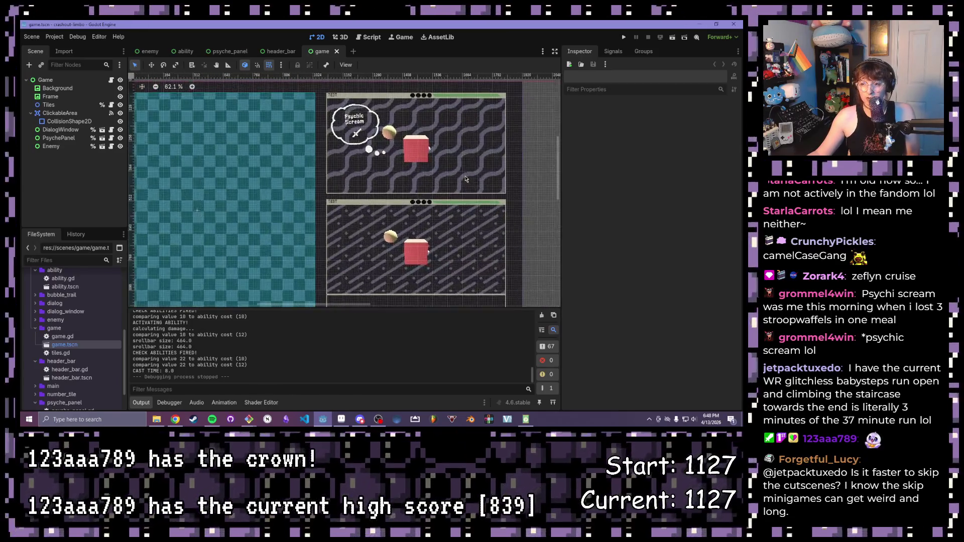
drag(211, 105, 465, 121)
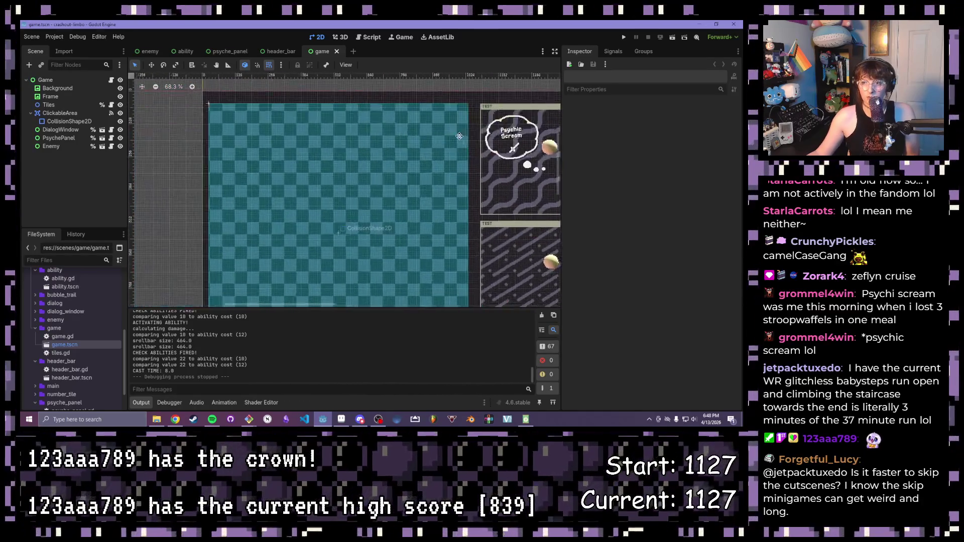
key(F5)
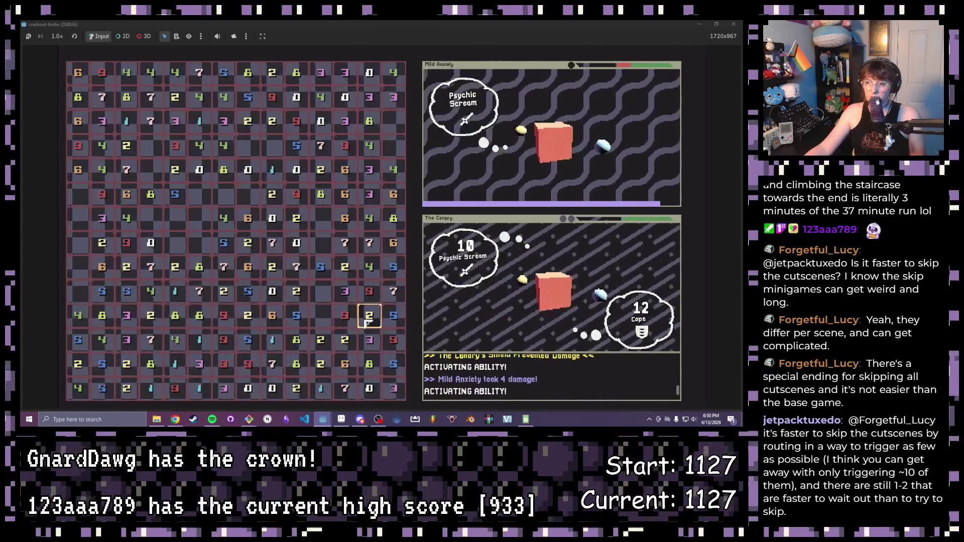
Step: Make tile matches until the Canary's shield blocks and Mild Anxiety is defeated, then end the run
click(319, 344)
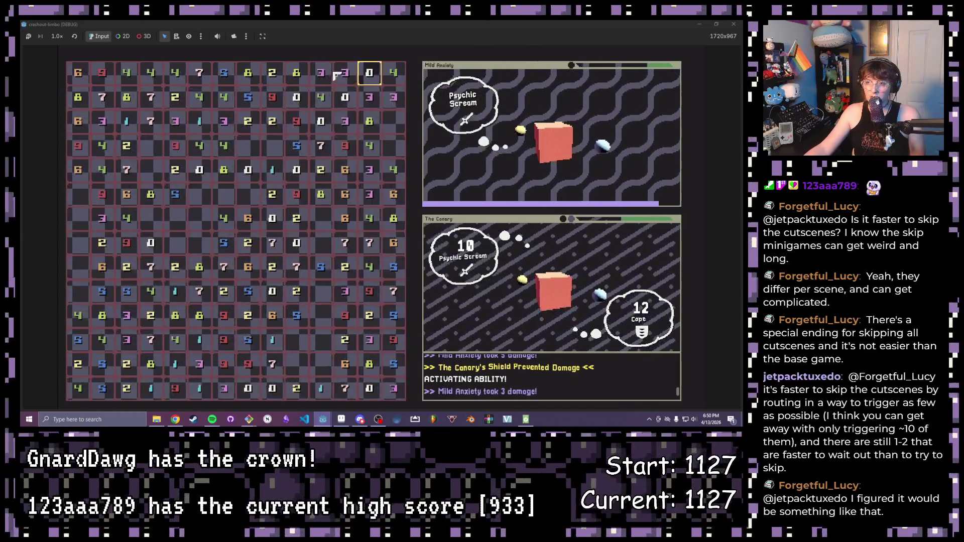
click(247, 73)
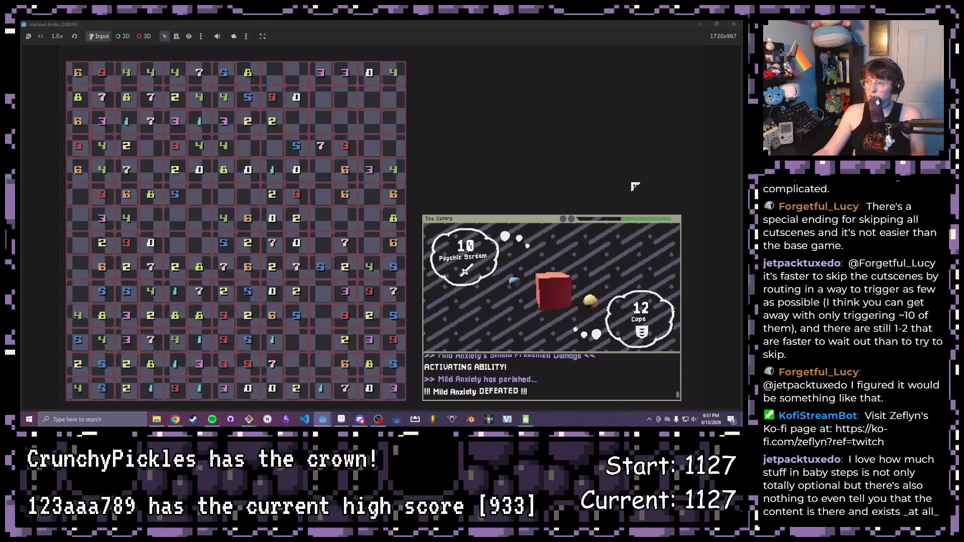
key(F8)
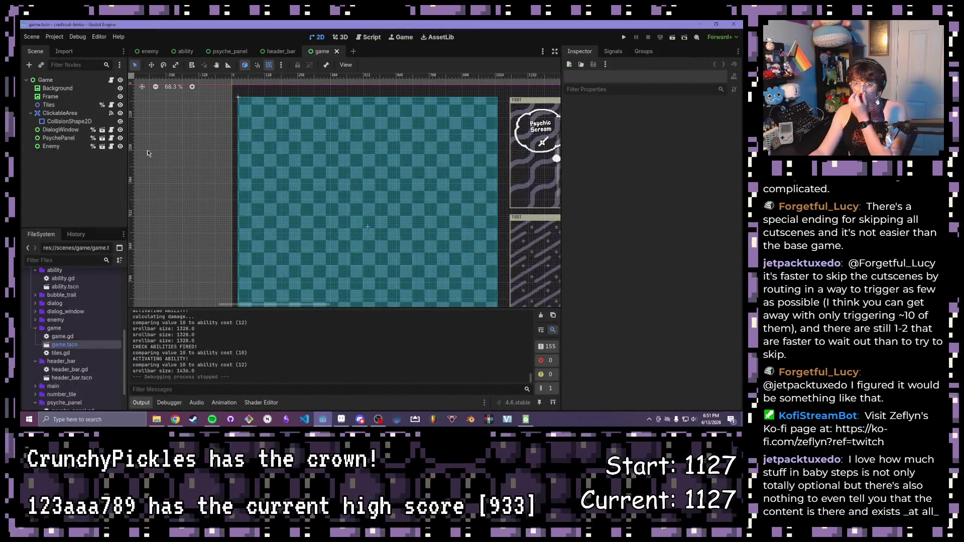
scroll(69, 339, up, 5)
Step: In psychic_scream.tres set Stats Cast Time from 6.0 to 2.0 and launch the game again
double_click(76, 346)
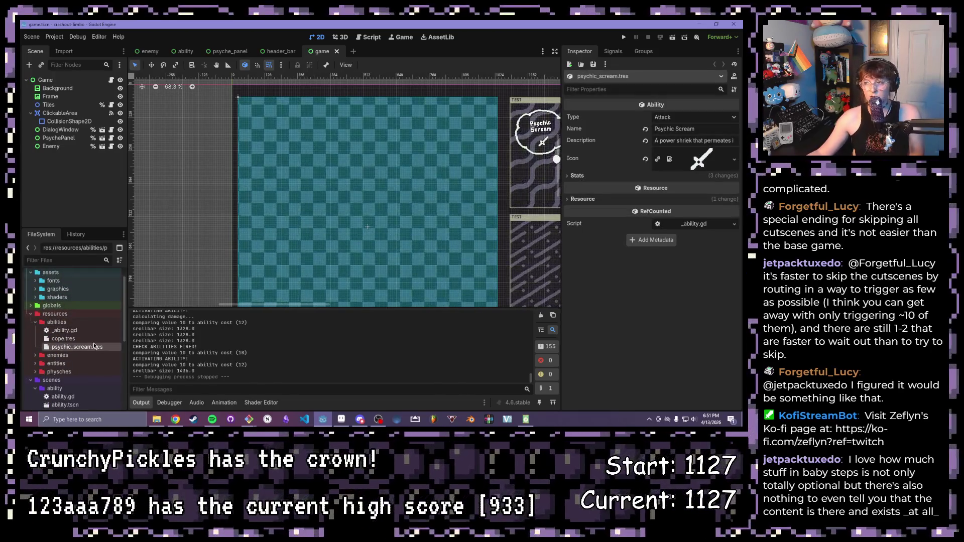
click(577, 175)
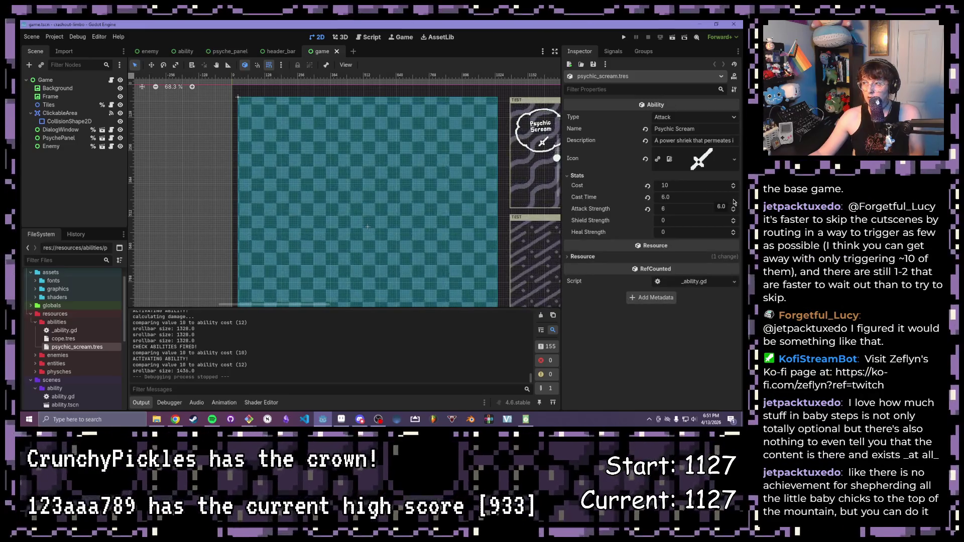
click(686, 197)
text(2)
key(Return)
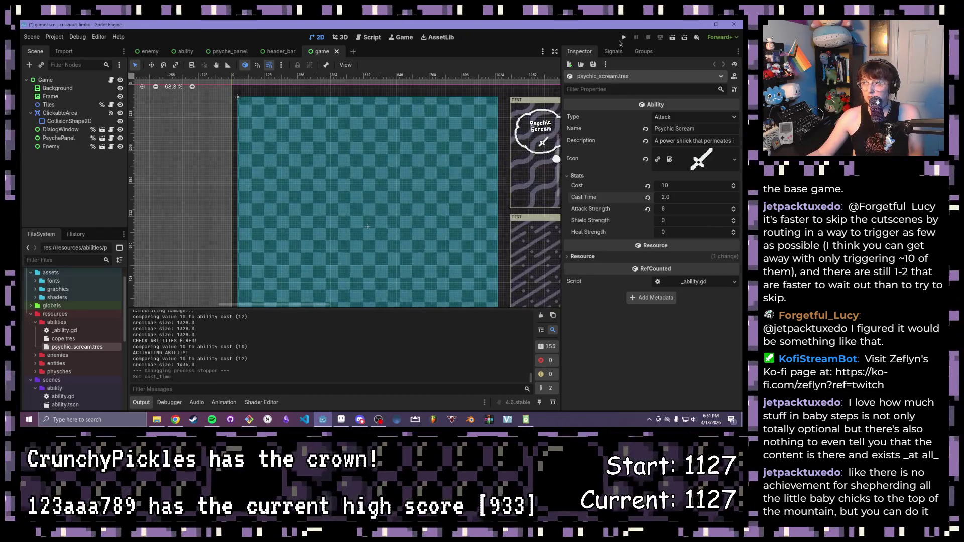
click(623, 38)
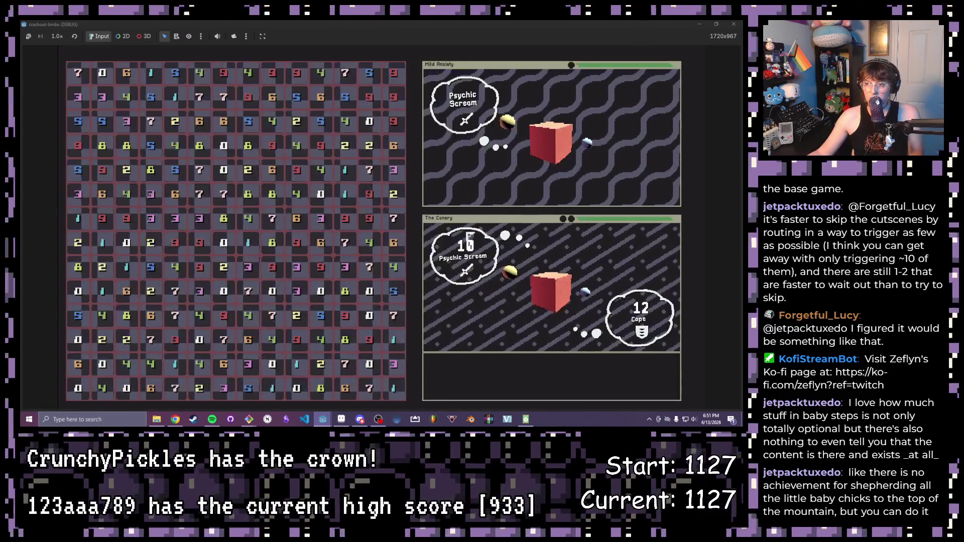
Step: Clear matching tile groups so abilities fire, The Canary taking repeated damage and dodging once
click(393, 242)
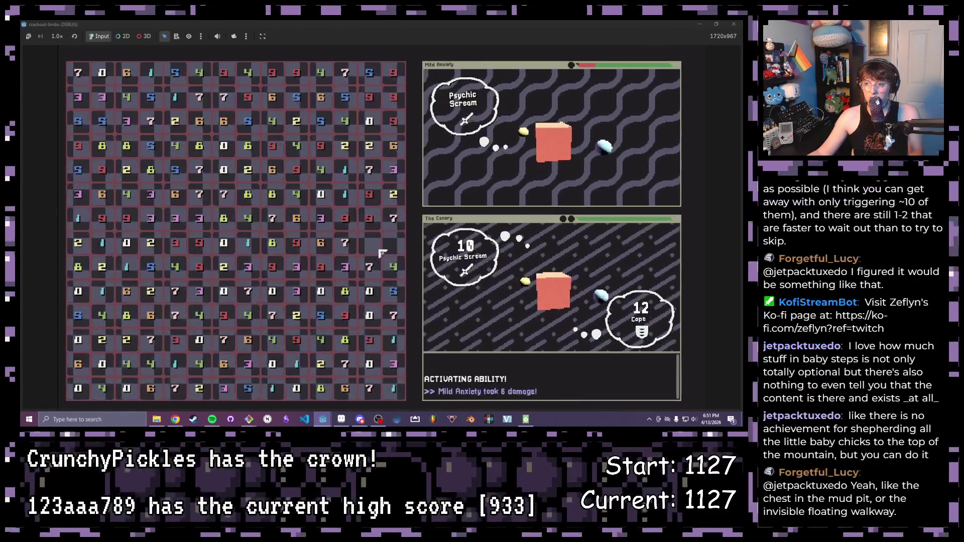
click(344, 218)
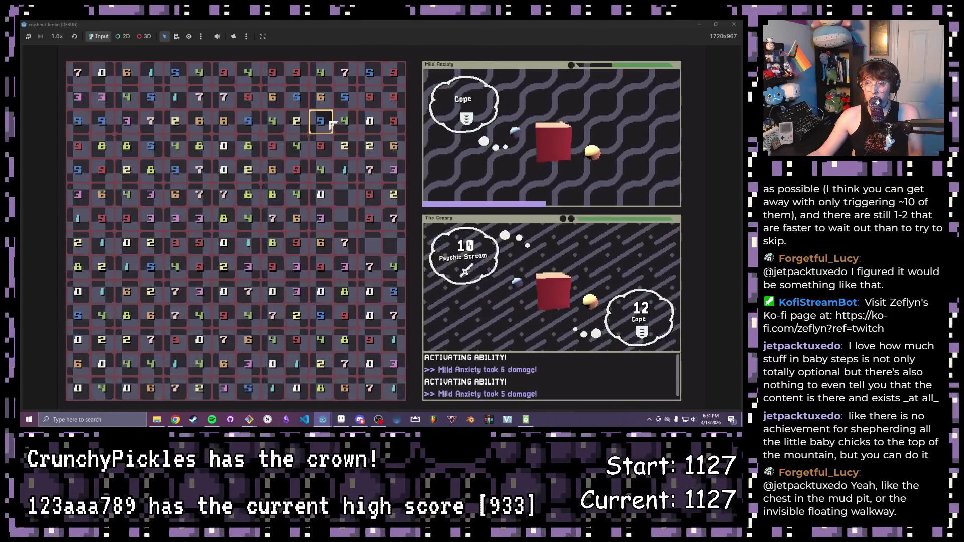
click(224, 121)
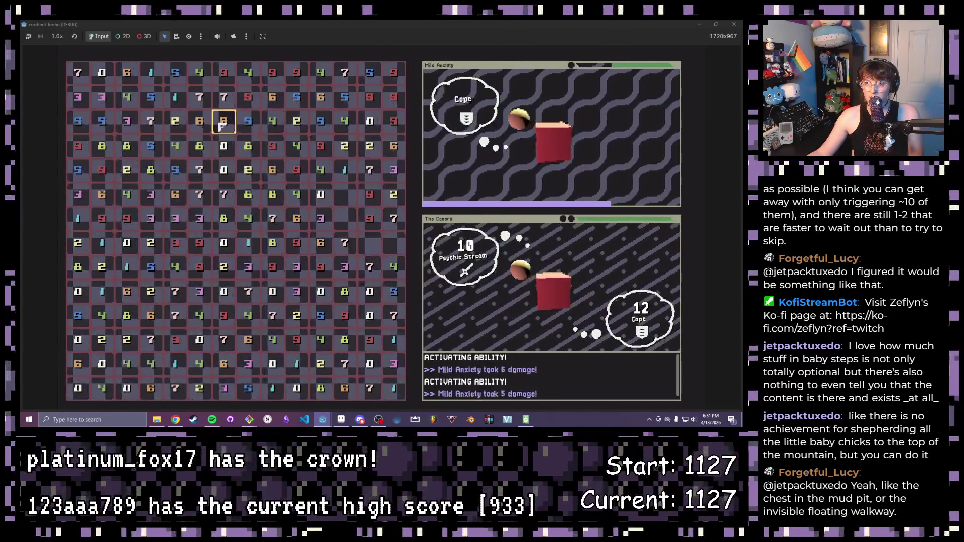
click(223, 146)
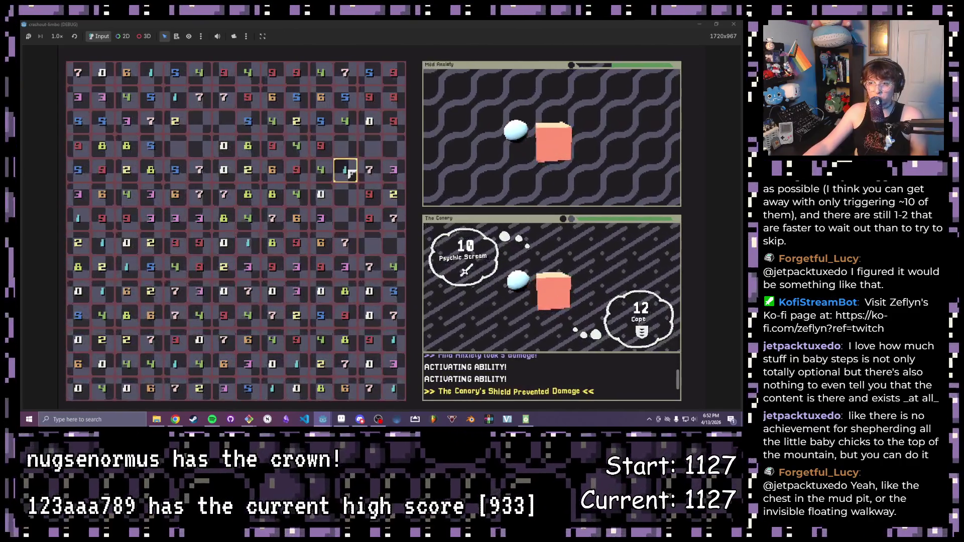
click(321, 170)
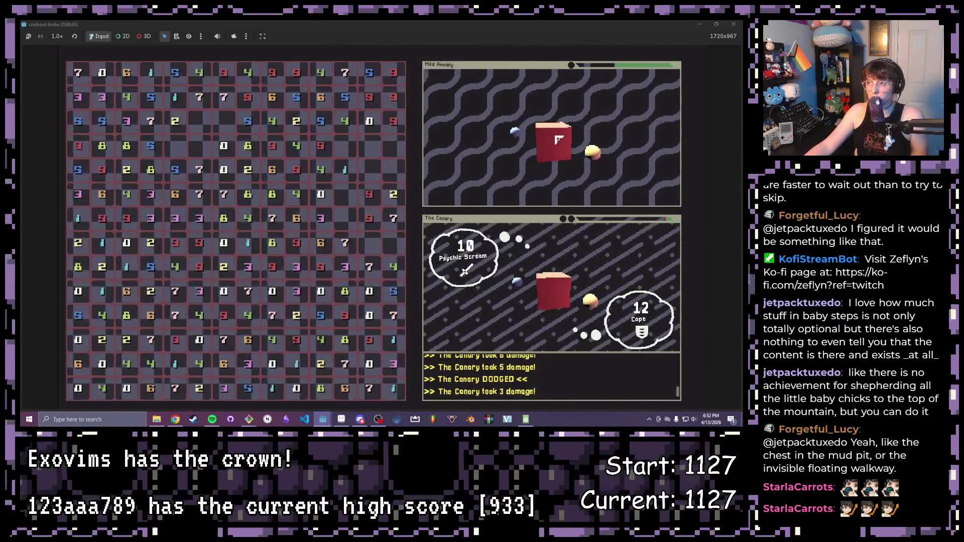
Step: End the run, switch to the enemy scene and show its enemy.gd script
key(F8)
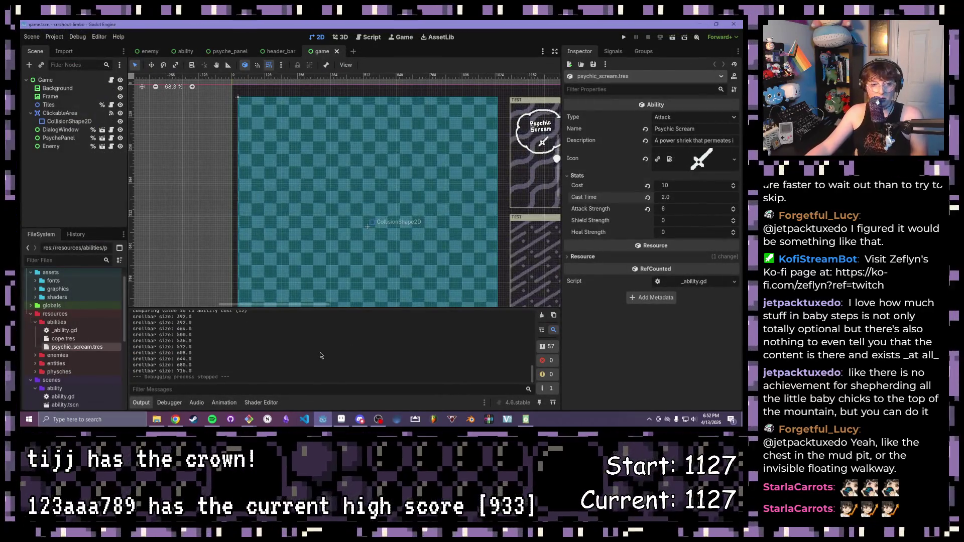
scroll(322, 235, down, 3)
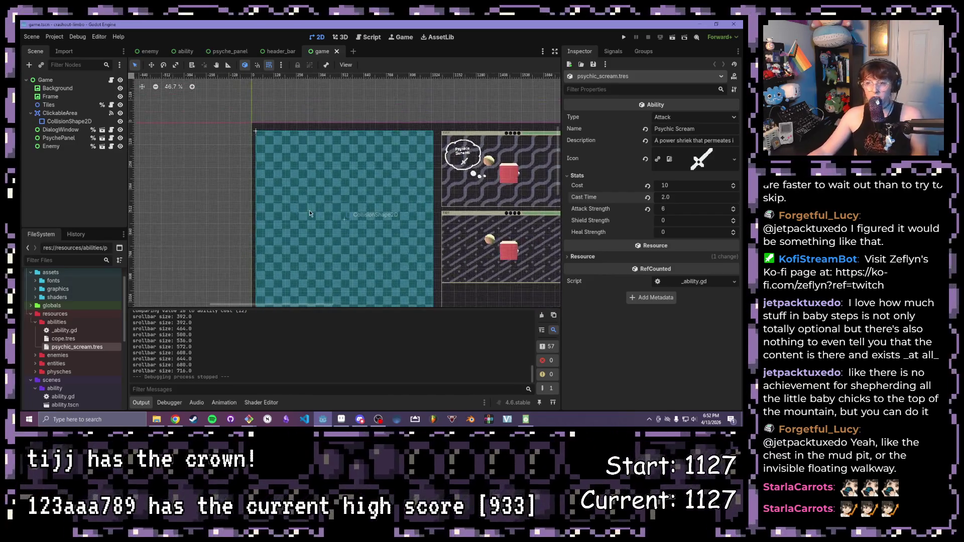
scroll(322, 235, down, 2)
drag(392, 227, 366, 219)
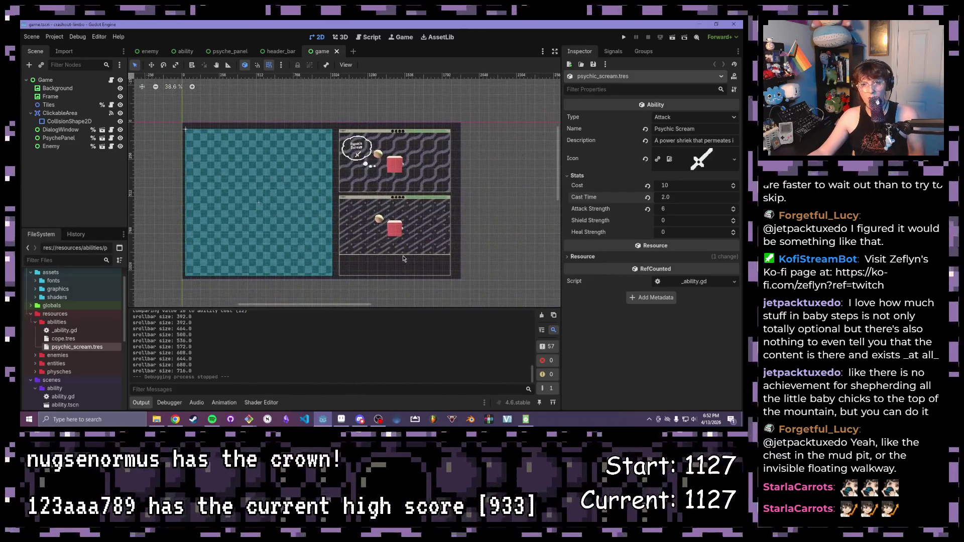
scroll(366, 219, up, 2)
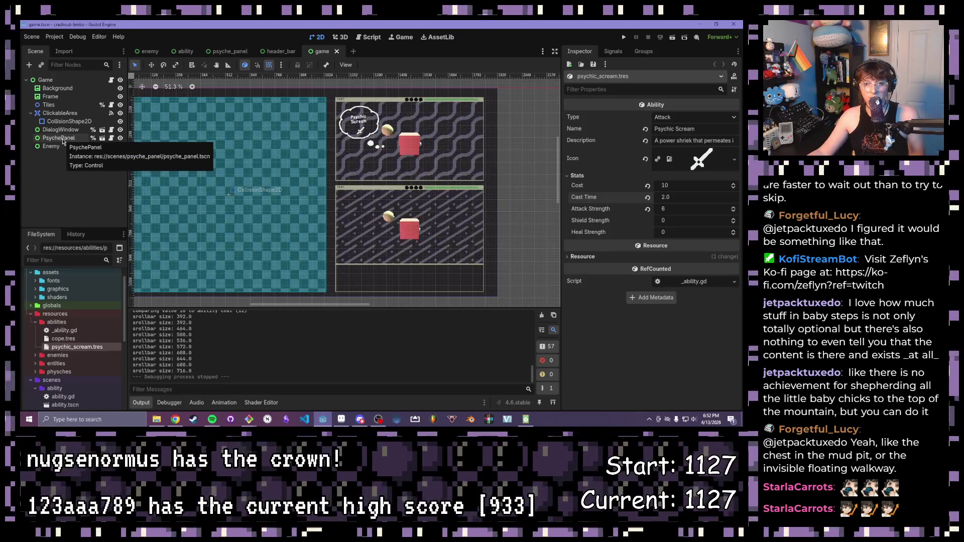
mouse_move(149, 52)
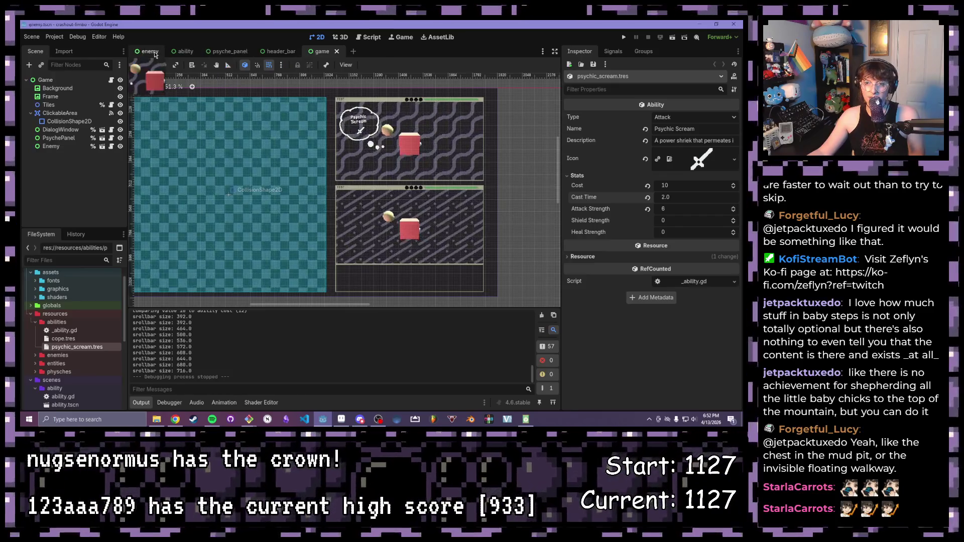
click(150, 51)
click(372, 36)
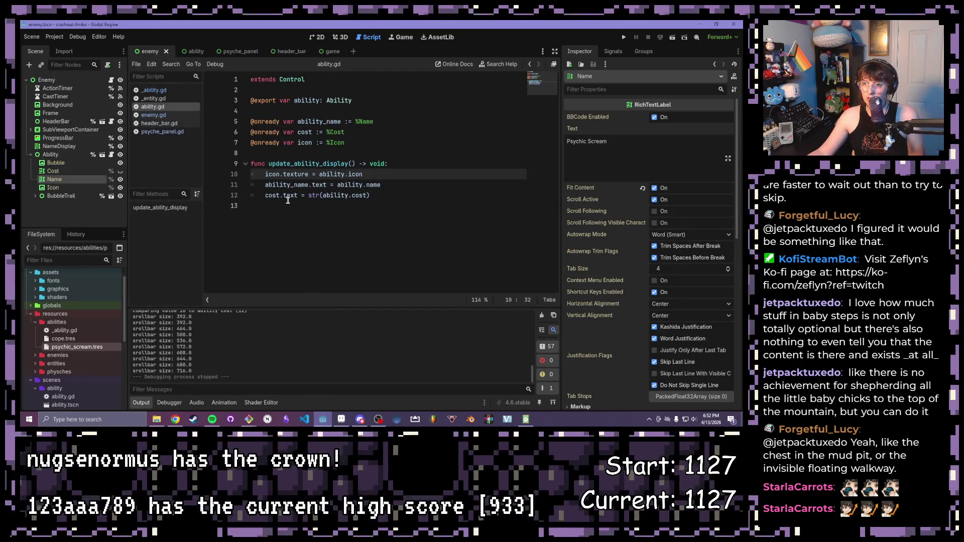
click(153, 115)
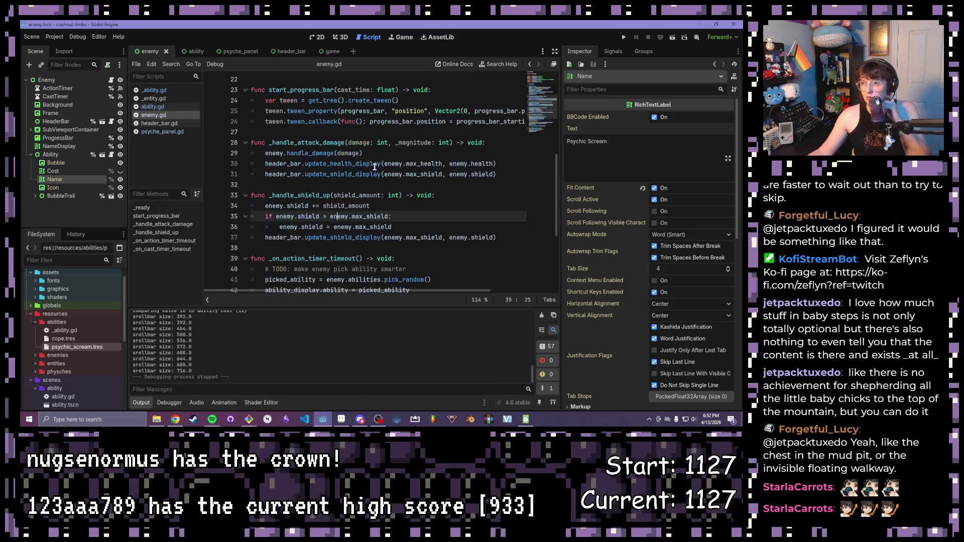
scroll(374, 166, down, 2)
scroll(369, 164, up, 2)
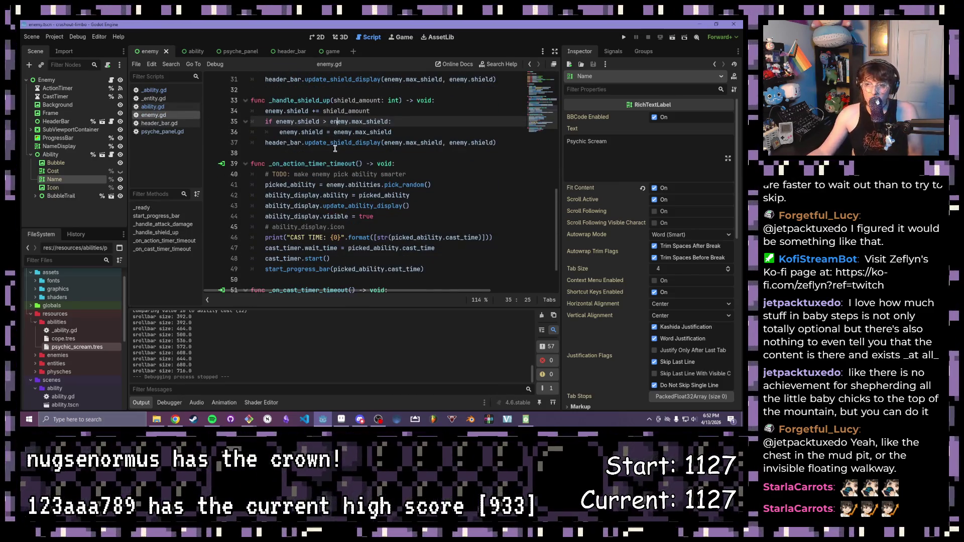
scroll(346, 158, up, 3)
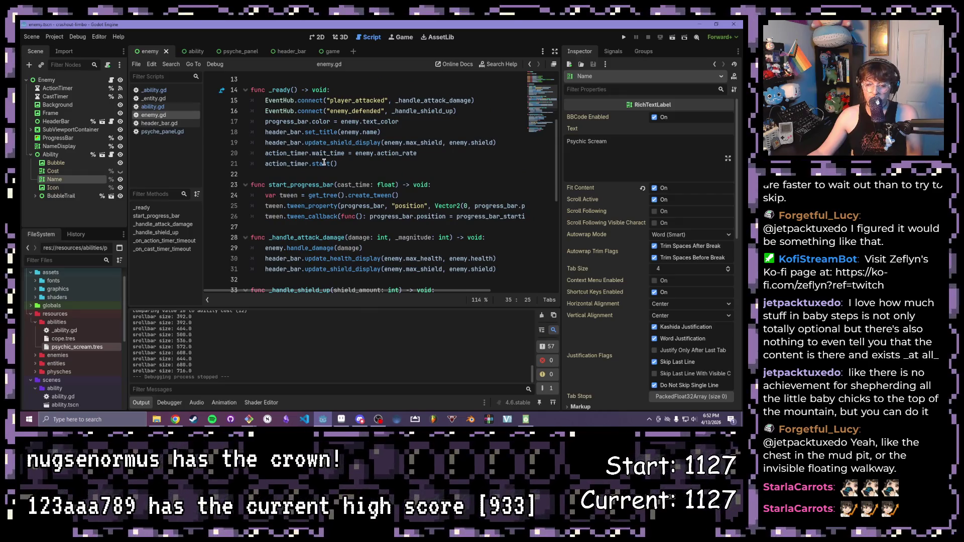
scroll(326, 162, down, 2)
scroll(326, 162, down, 2)
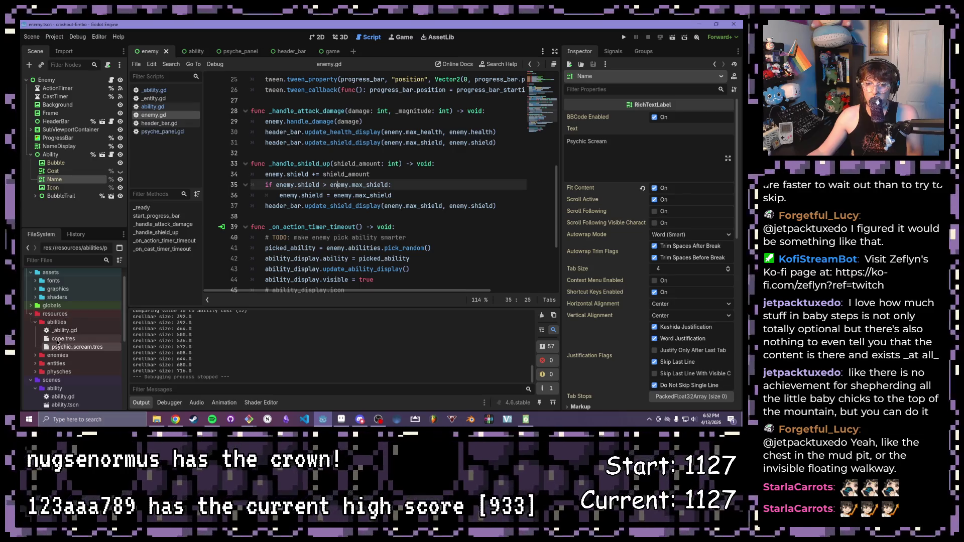
Step: Expand resources/enemies and inspect mild_anxiety.tres listing Psychic Scream and Cope
click(39, 355)
double_click(72, 371)
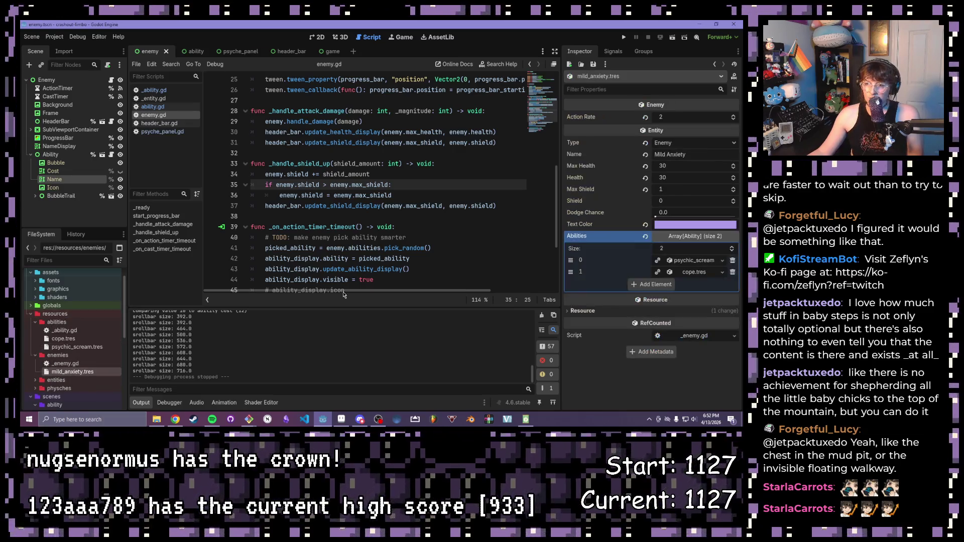
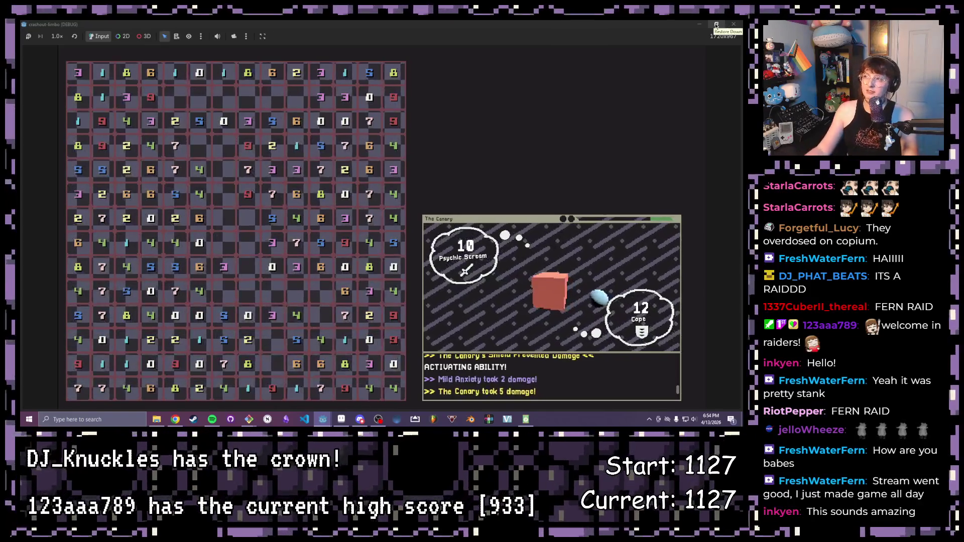
Step: Stop the running game so the editor returns to the enemy.gd script
click(735, 26)
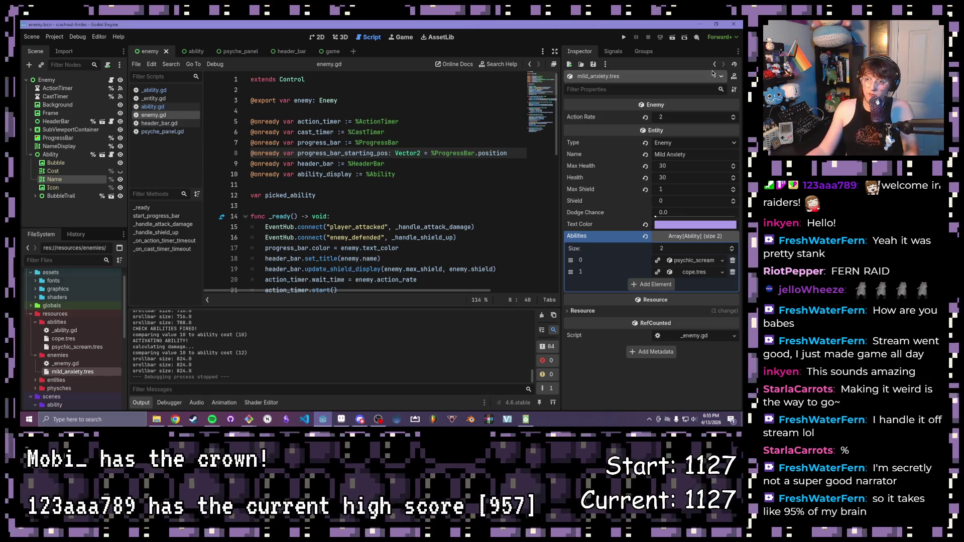
Step: Glance at the ability and enemy scenes in the 2D workspace, then land on the game scene
click(195, 52)
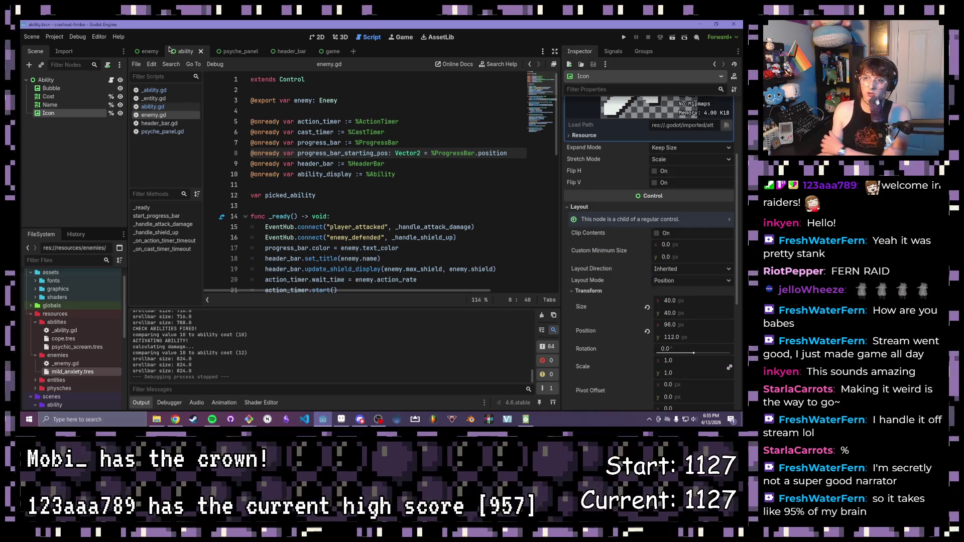
click(150, 51)
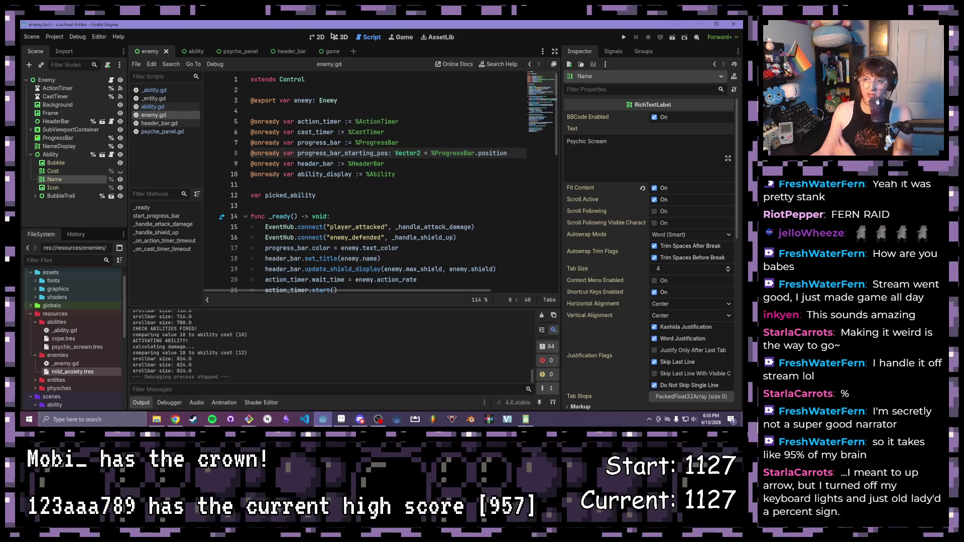
scroll(672, 233, down, 3)
scroll(666, 238, up, 3)
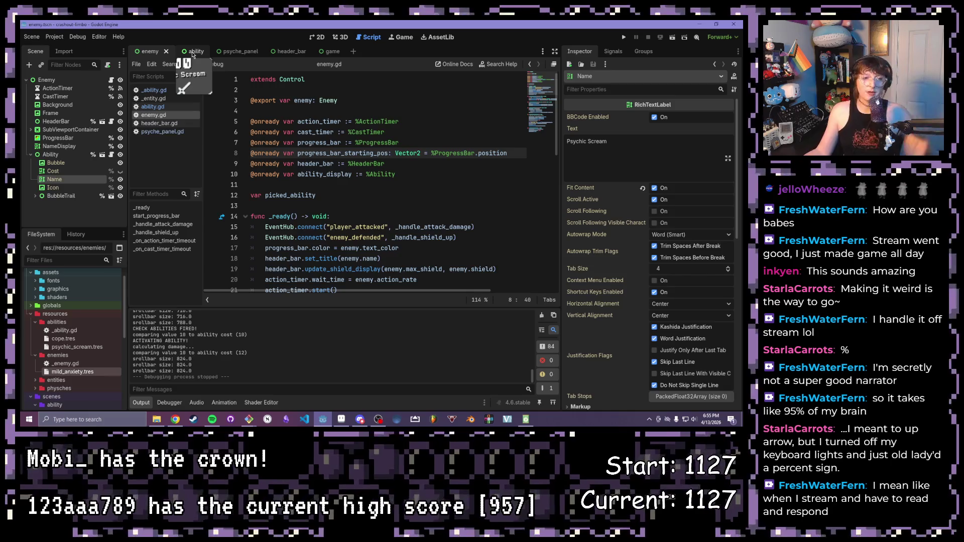
click(320, 37)
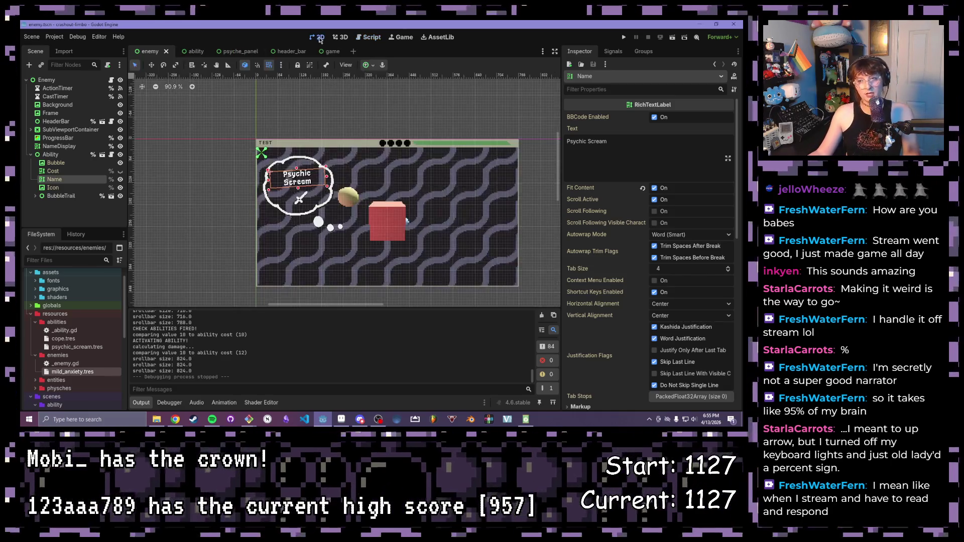
scroll(342, 132, up, 2)
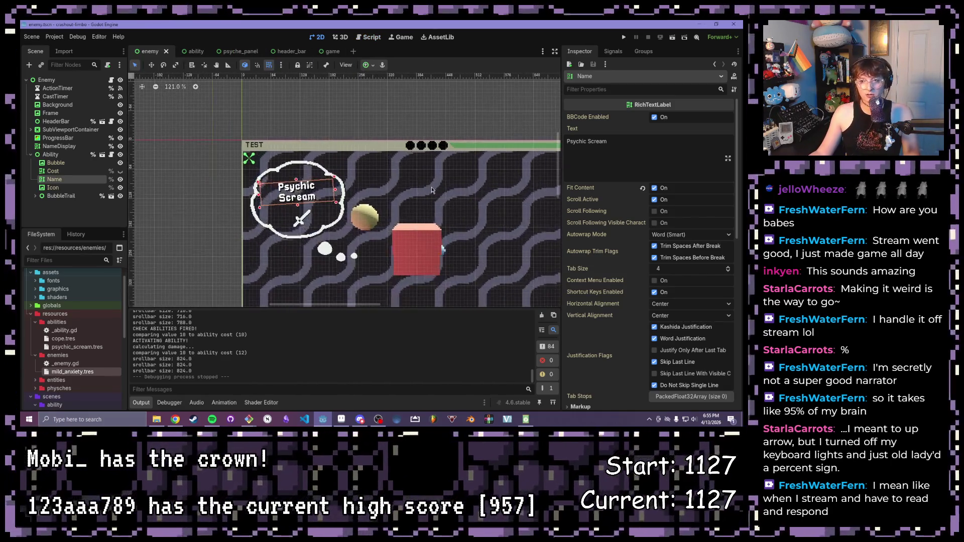
scroll(316, 114, up, 2)
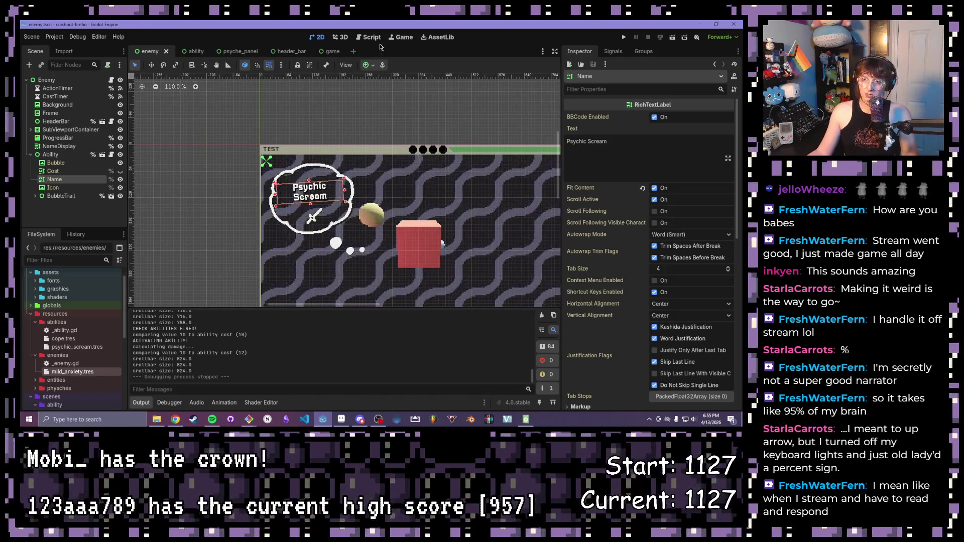
click(331, 51)
scroll(295, 136, down, 1)
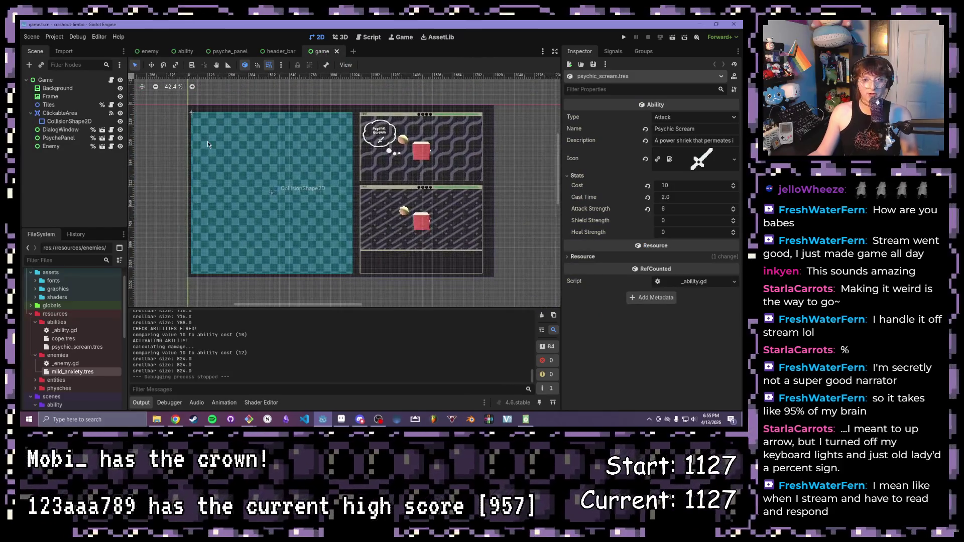
scroll(257, 158, up, 1)
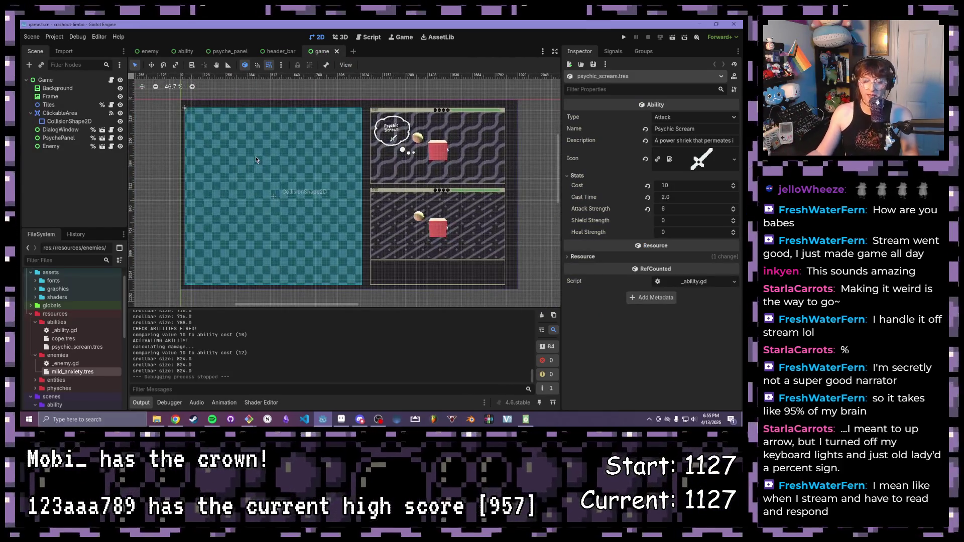
scroll(247, 152, up, 1)
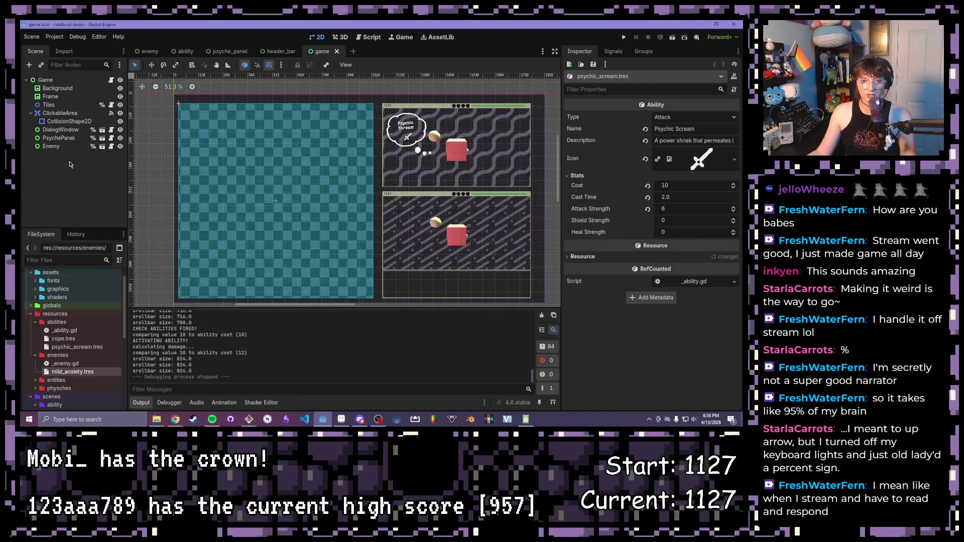
click(33, 113)
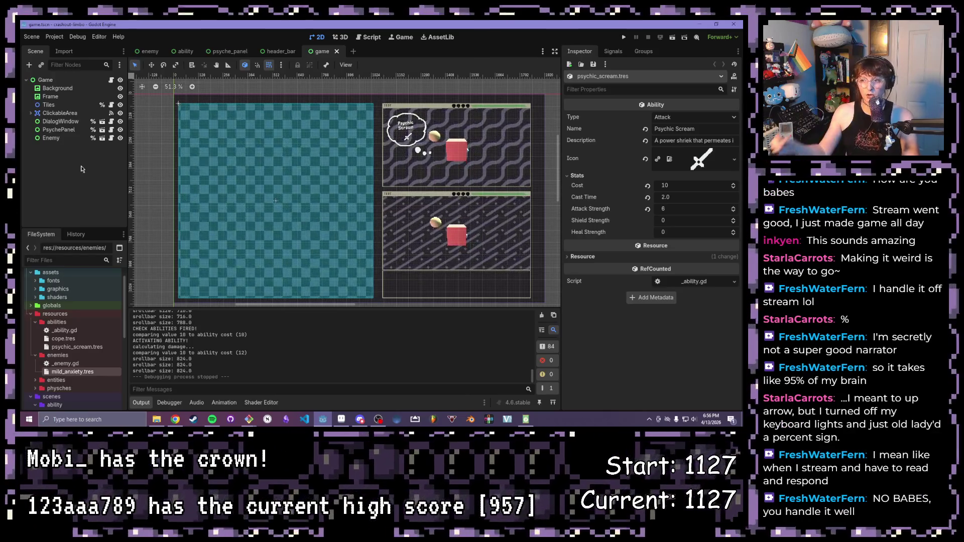
scroll(183, 162, up, 3)
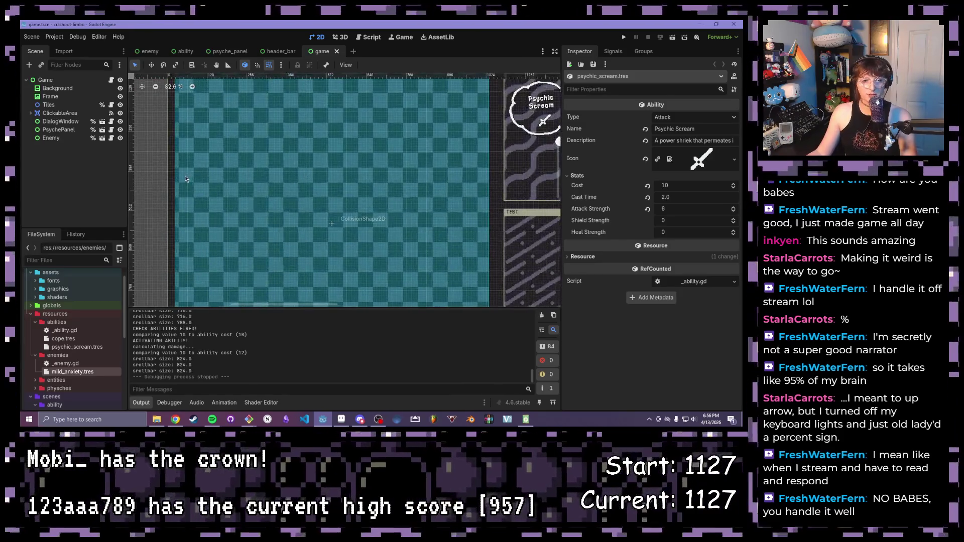
scroll(185, 175, down, 1)
scroll(187, 185, down, 2)
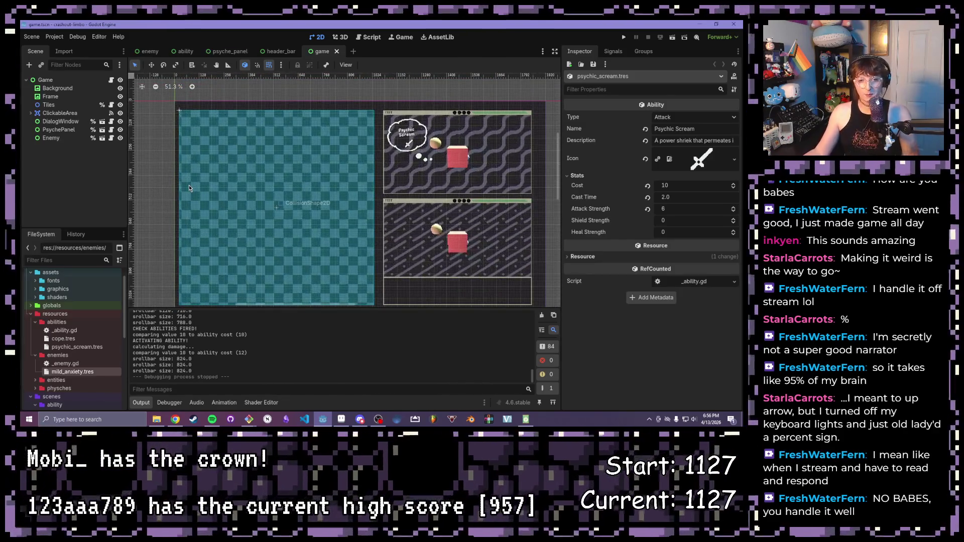
scroll(246, 167, down, 1)
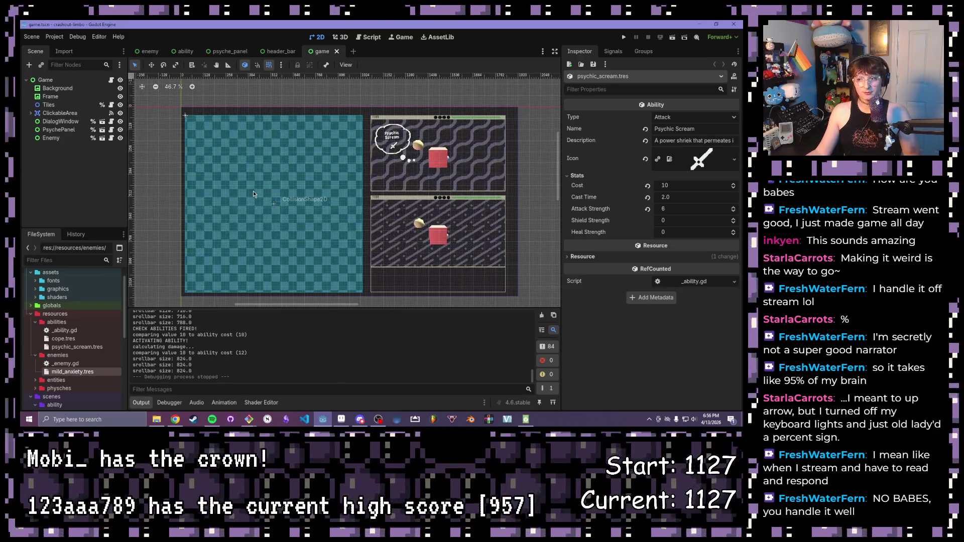
scroll(253, 191, down, 3)
scroll(253, 191, up, 3)
mouse_move(263, 180)
mouse_down()
mouse_move(268, 216)
mouse_move(245, 250)
mouse_up()
scroll(246, 251, up, 1)
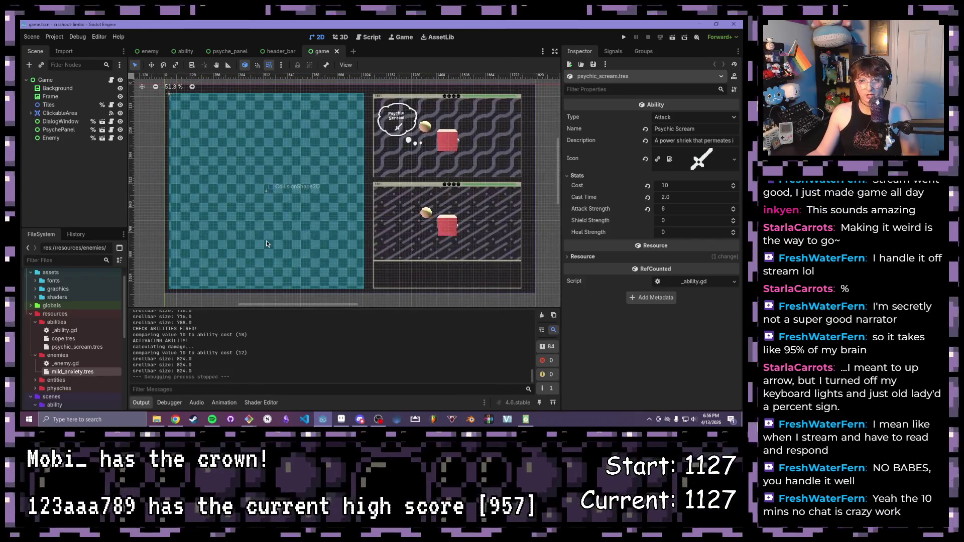
scroll(274, 239, up, 1)
mouse_move(304, 218)
mouse_down()
mouse_move(347, 219)
mouse_move(334, 188)
mouse_up()
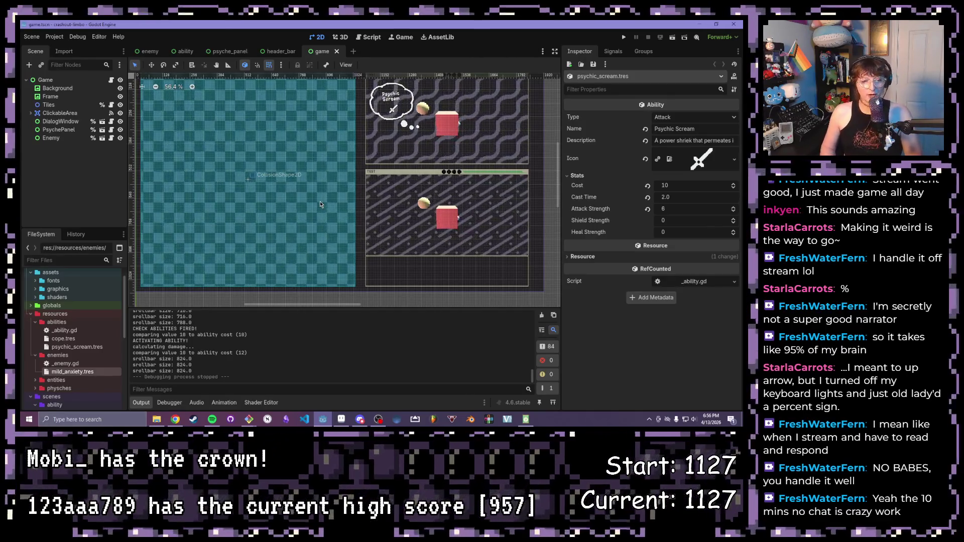
click(38, 306)
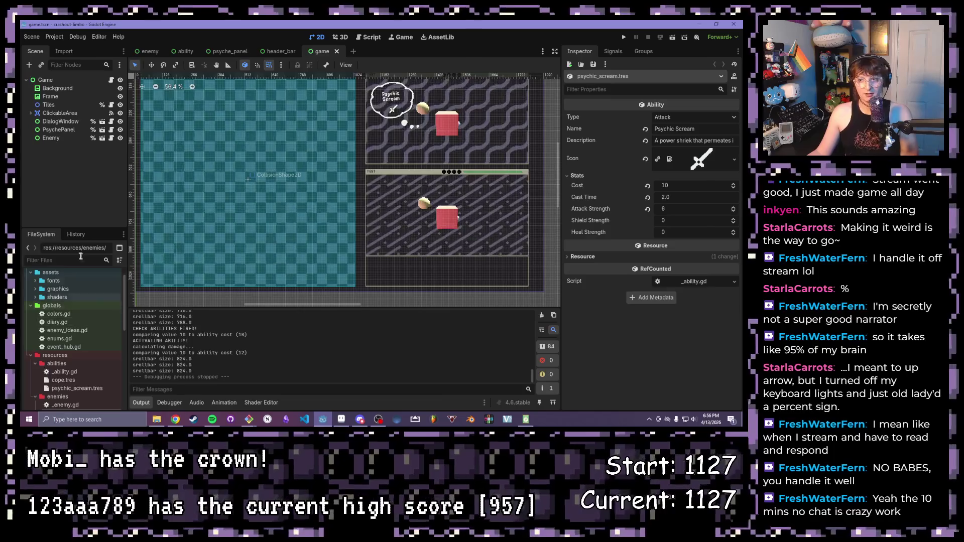
drag(300, 179, 336, 190)
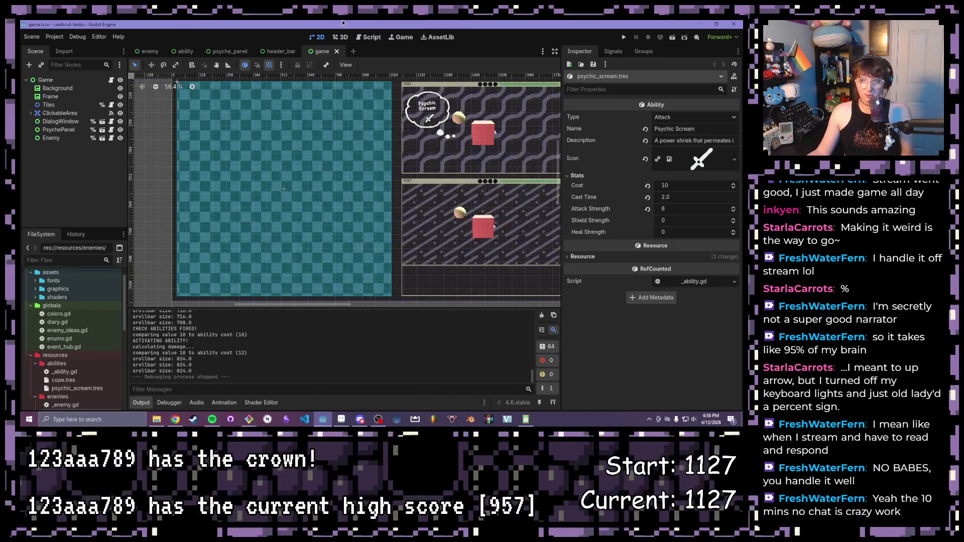
scroll(305, 205, down, 1)
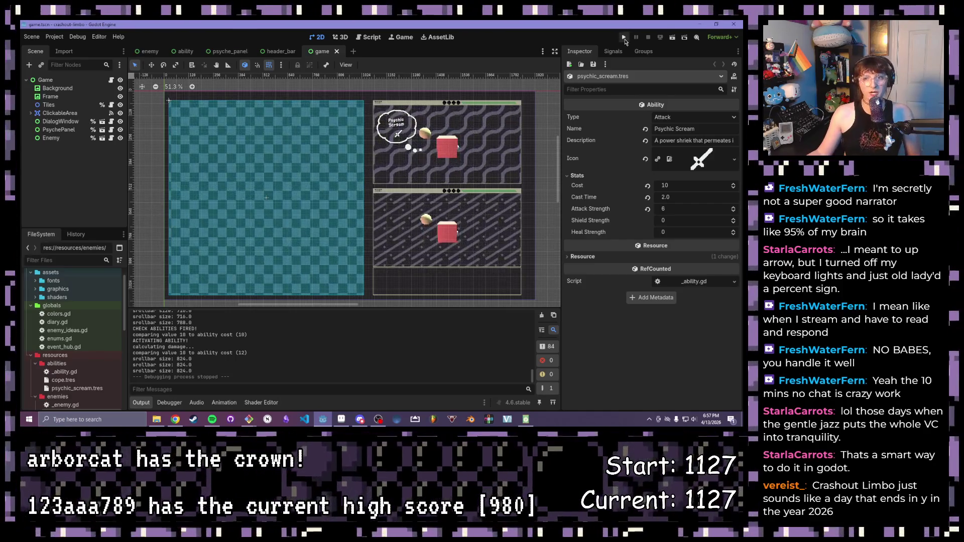
scroll(467, 137, down, 2)
scroll(467, 137, down, 2)
scroll(467, 138, down, 2)
scroll(460, 136, down, 1)
scroll(440, 174, up, 2)
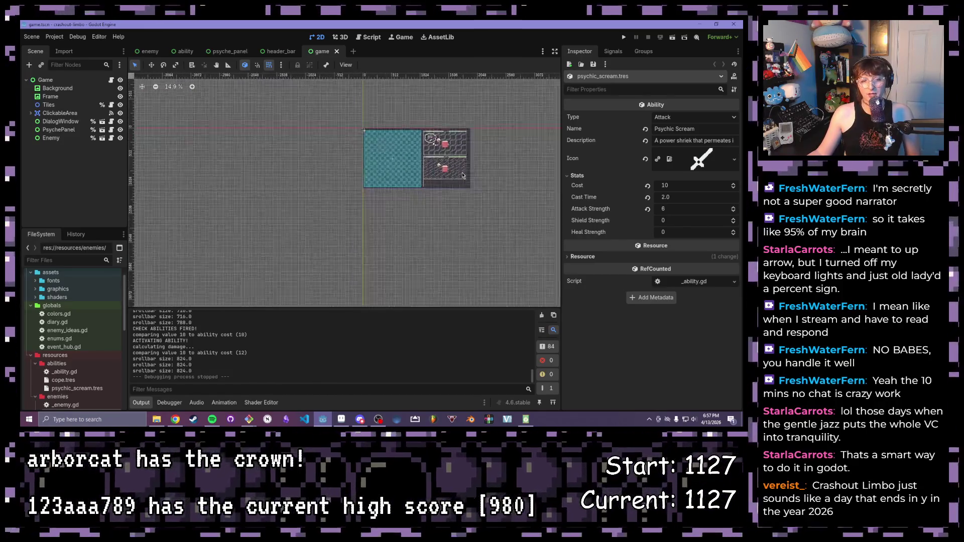
scroll(441, 174, up, 2)
scroll(445, 181, up, 2)
scroll(451, 185, up, 2)
scroll(347, 175, down, 2)
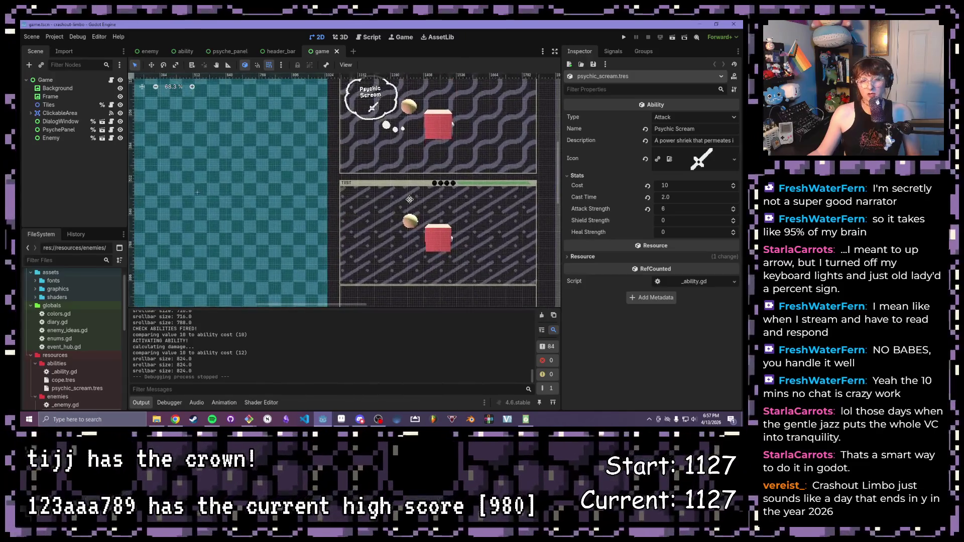
scroll(347, 175, up, 1)
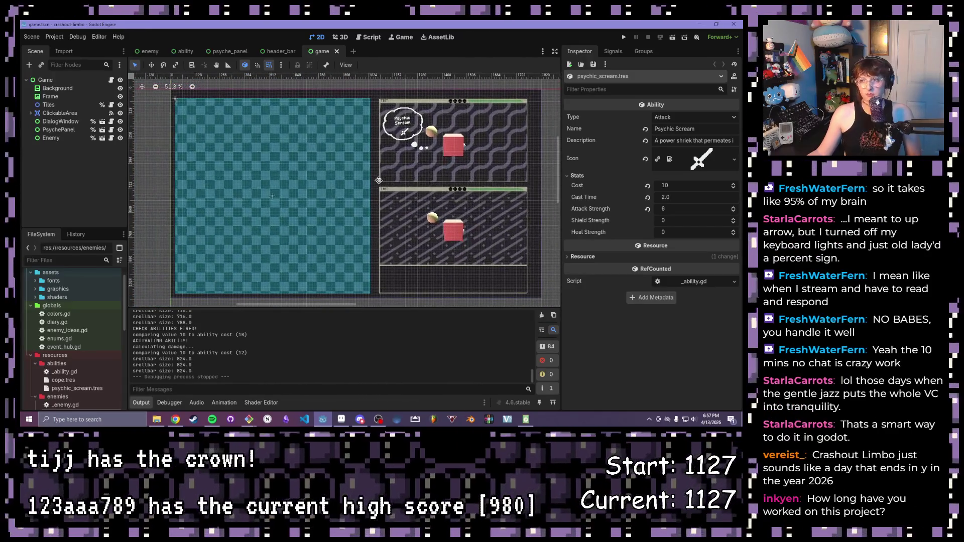
scroll(323, 83, up, 1)
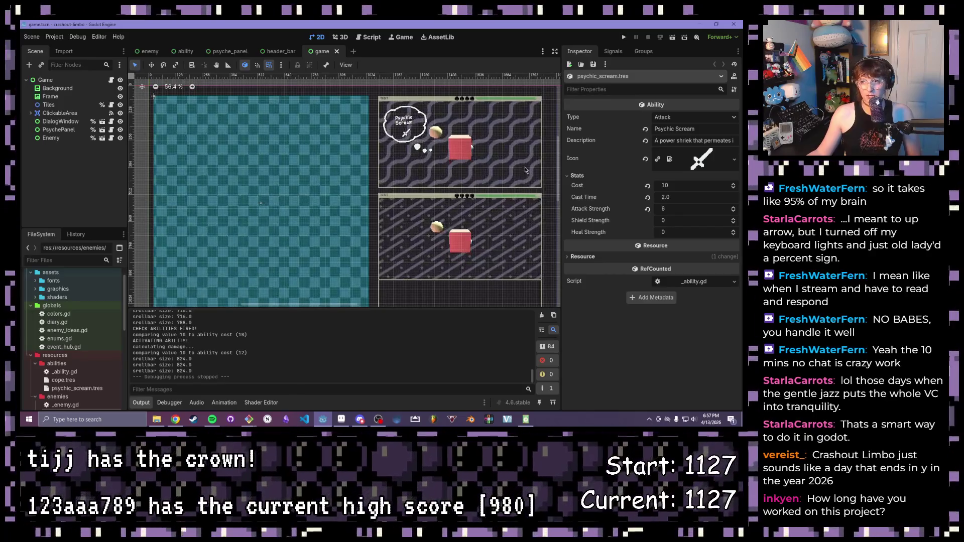
scroll(422, 136, down, 1)
Step: Recentre the 2D view and expand the entities and physches folders in the FileSystem dock
drag(490, 162, 475, 151)
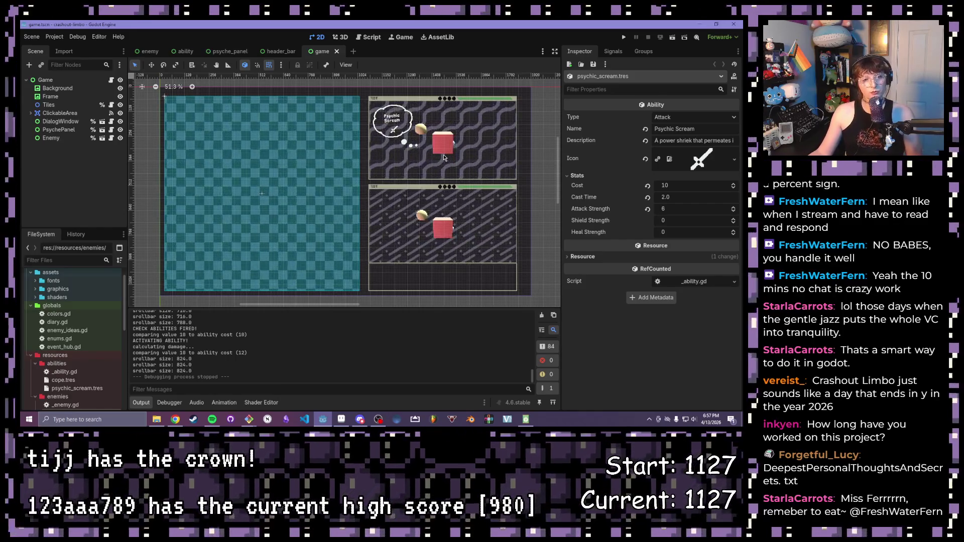
scroll(444, 157, down, 1)
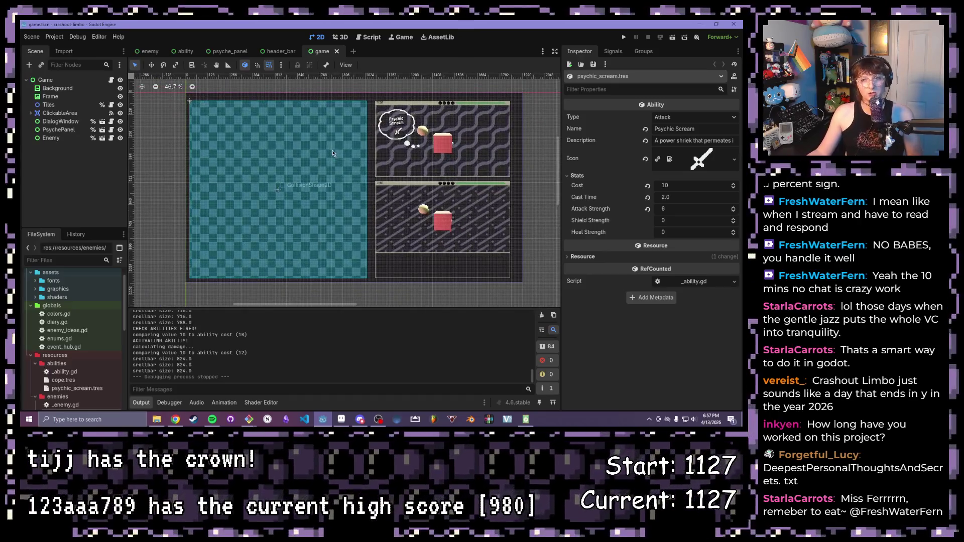
drag(359, 106, 315, 116)
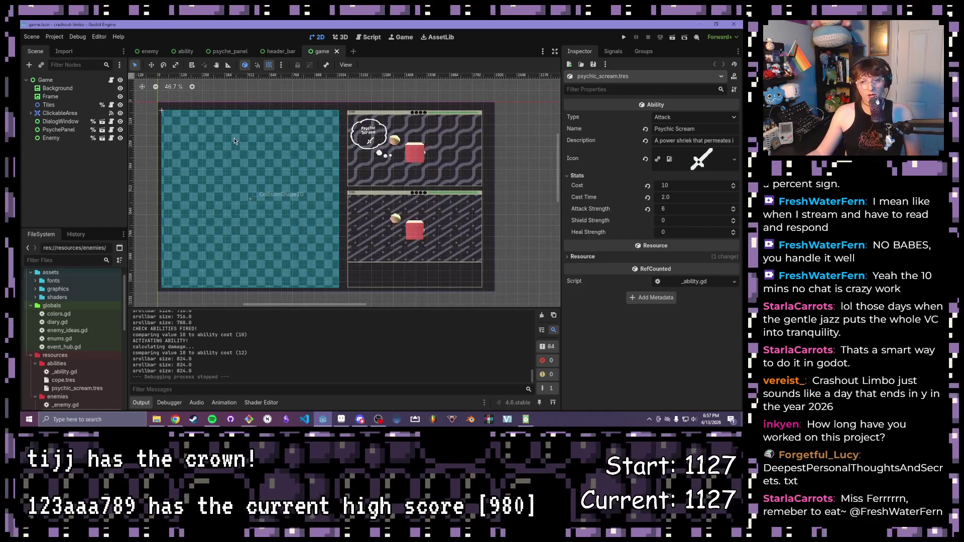
scroll(68, 331, down, 5)
scroll(36, 325, up, 3)
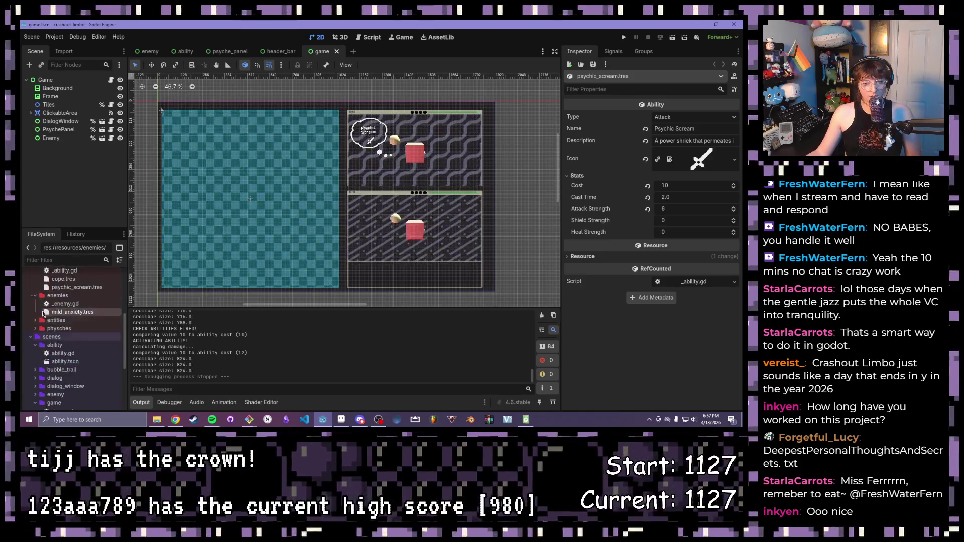
click(41, 354)
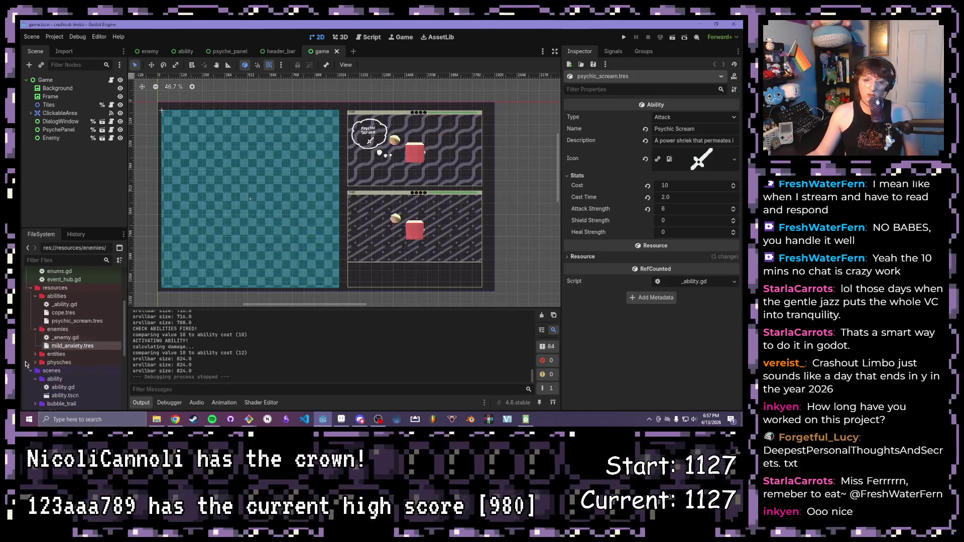
click(42, 354)
scroll(75, 335, up, 1)
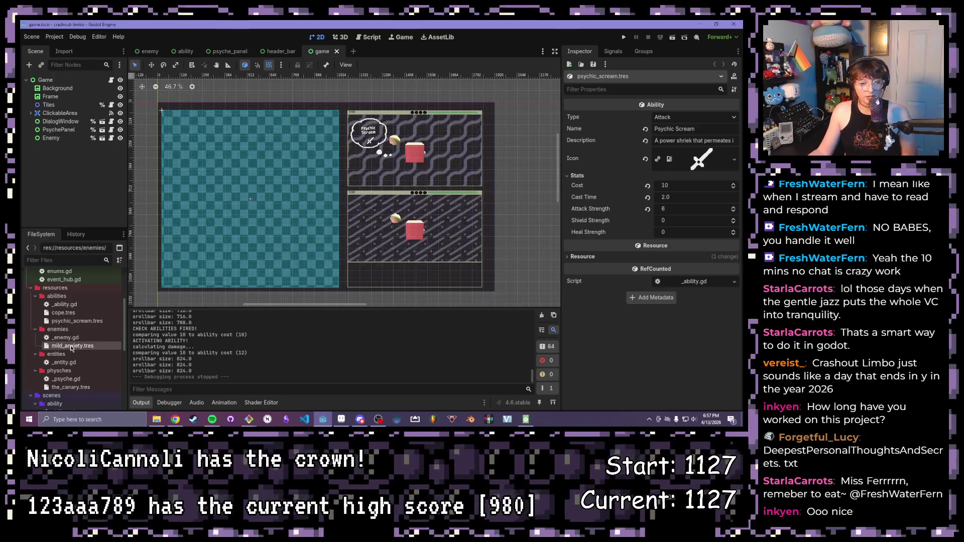
scroll(397, 201, up, 2)
scroll(400, 201, down, 1)
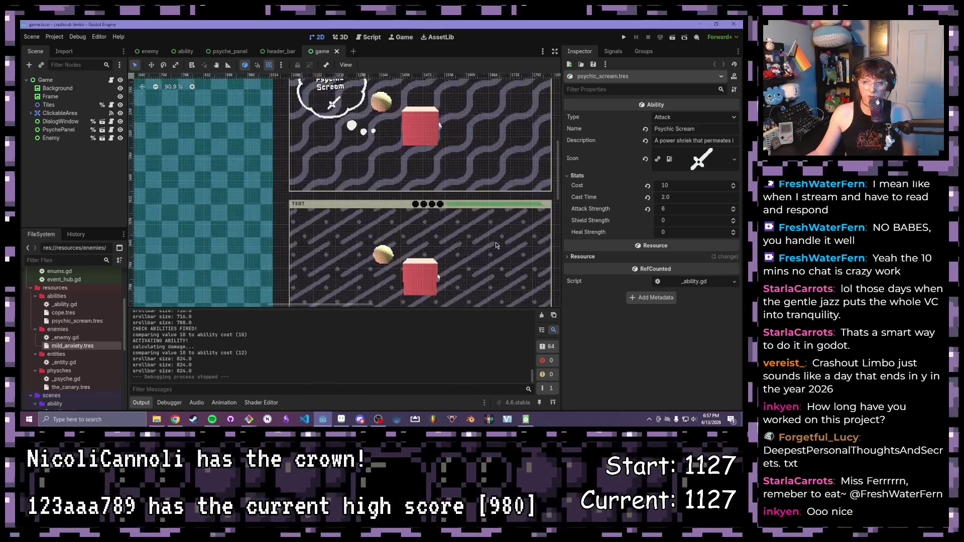
scroll(367, 188, down, 1)
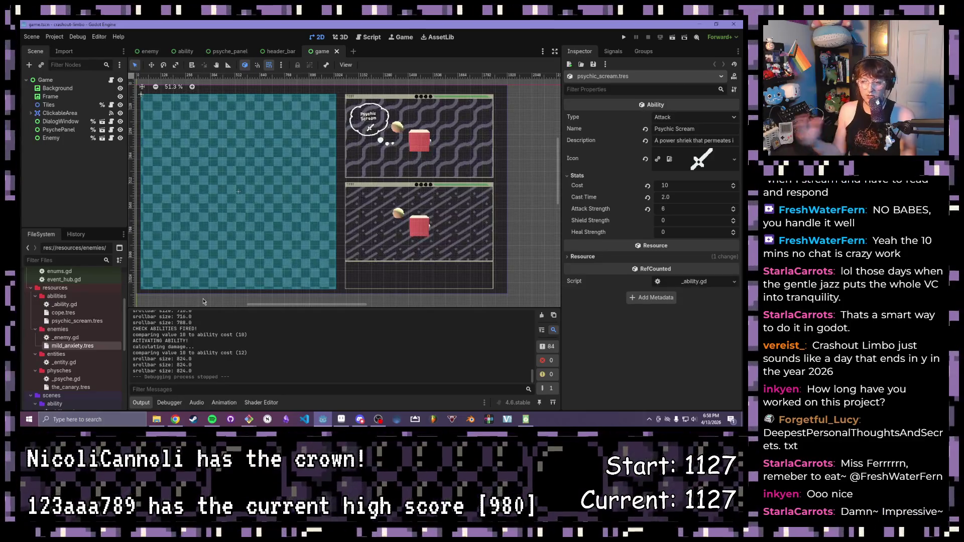
scroll(98, 332, up, 1)
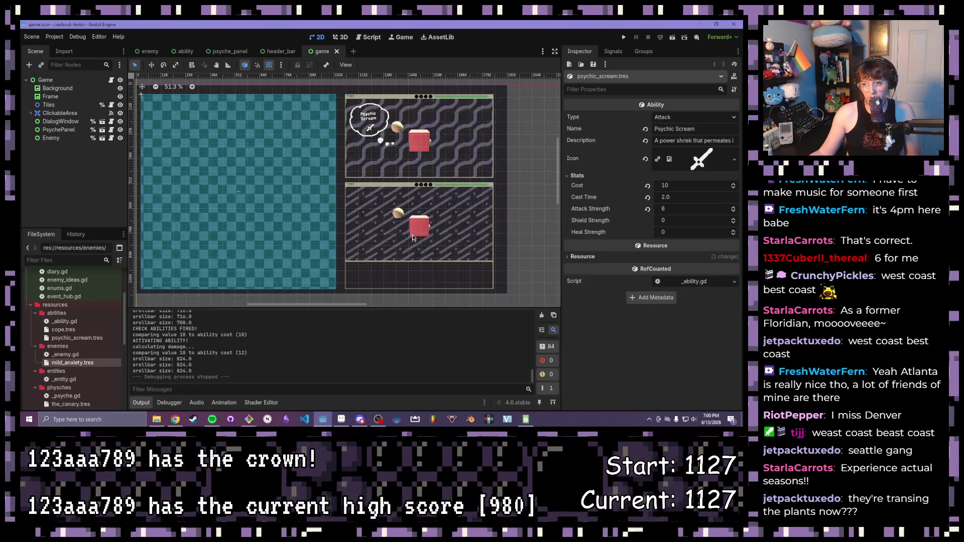
scroll(361, 255, up, 3)
scroll(365, 212, up, 3)
mouse_move(365, 211)
mouse_down()
mouse_move(367, 183)
mouse_move(331, 151)
mouse_up()
scroll(368, 182, up, 3)
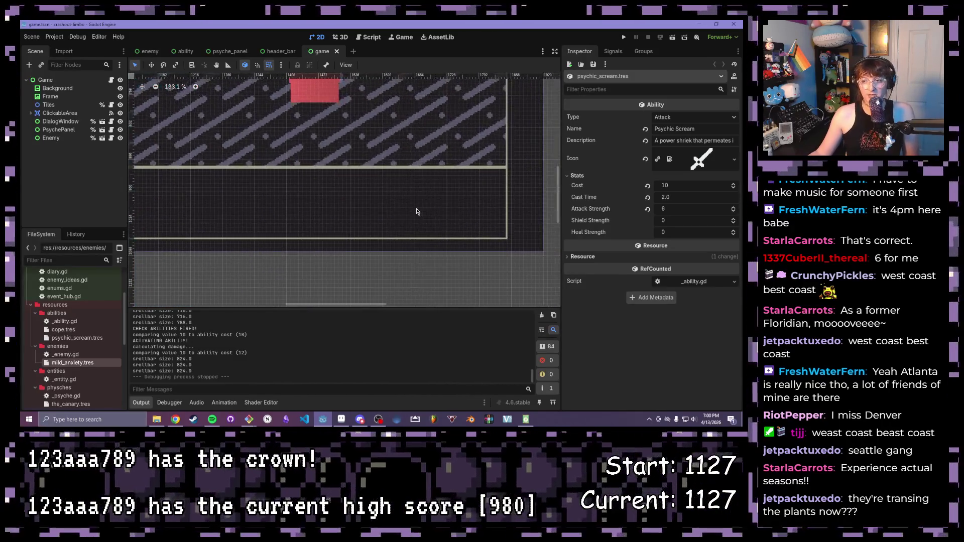
scroll(426, 212, down, 3)
mouse_move(422, 203)
mouse_down()
mouse_move(313, 172)
mouse_move(281, 191)
mouse_move(392, 223)
mouse_move(367, 231)
mouse_up()
scroll(313, 172, down, 2)
scroll(281, 191, down, 2)
scroll(391, 222, down, 1)
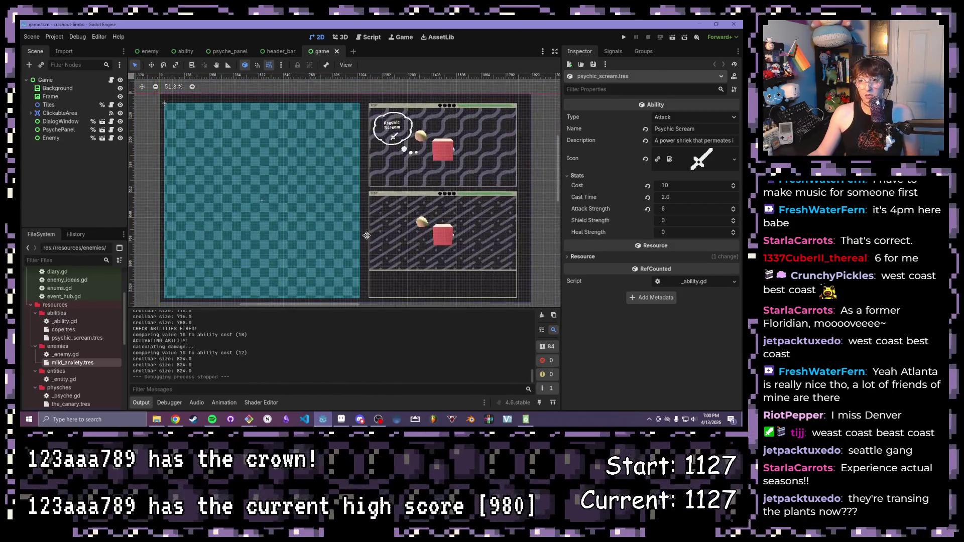